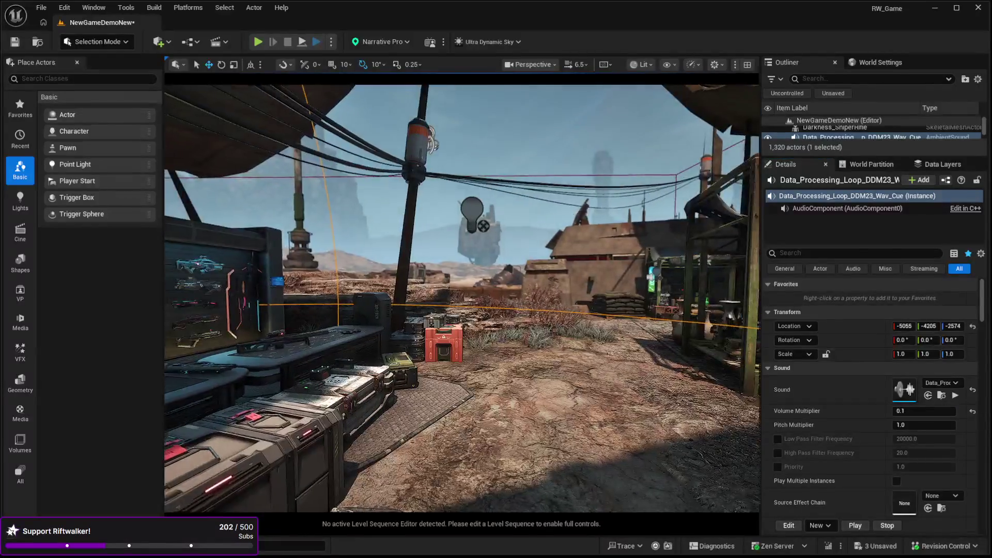
Frame the ambient sound, select the landscape, and start Play In Editor.
key("f")
mouse_move(462, 298)
left_mouse_down()
mouse_move(537, 298)
mouse_move(537, 330)
mouse_move(465, 290)
mouse_move(575, 469)
left_mouse_up()
left_click(581, 475)
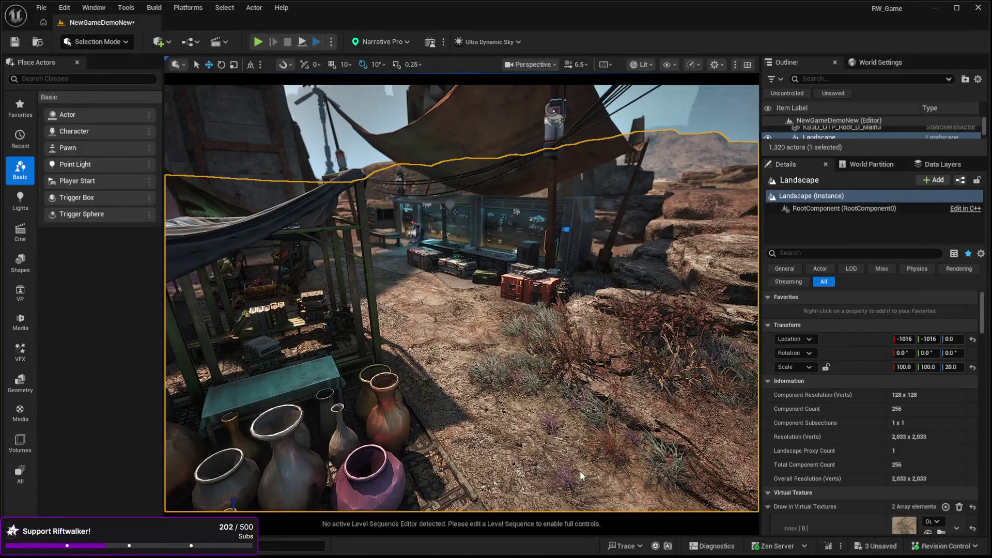
key("alt+p")
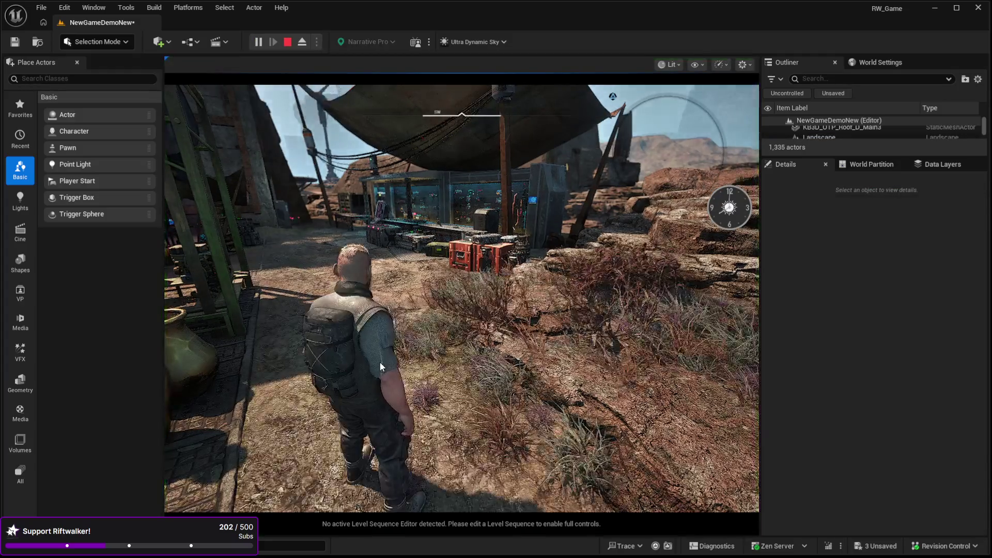
Walk the character to the weapon stall terminal and stop the play session.
left_click(380, 361)
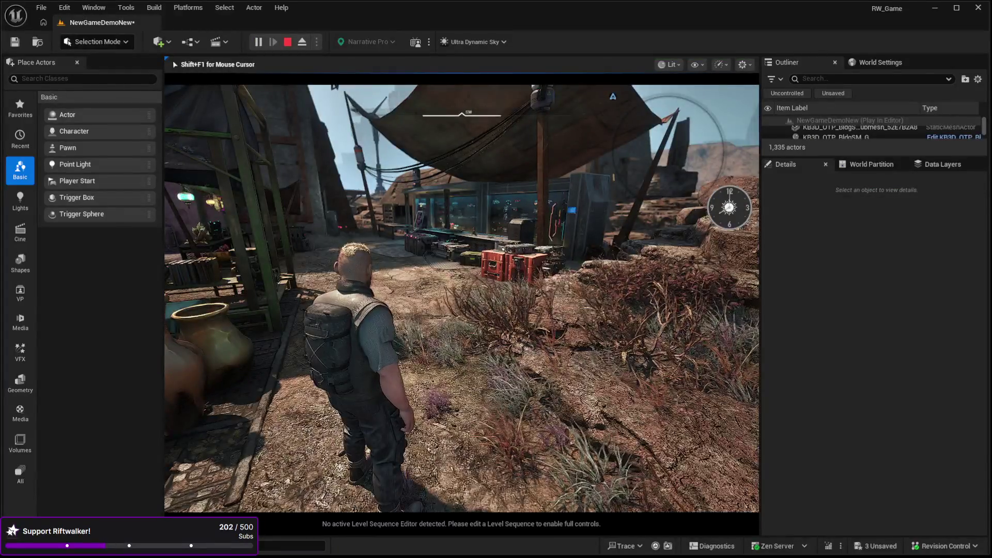
key("w")
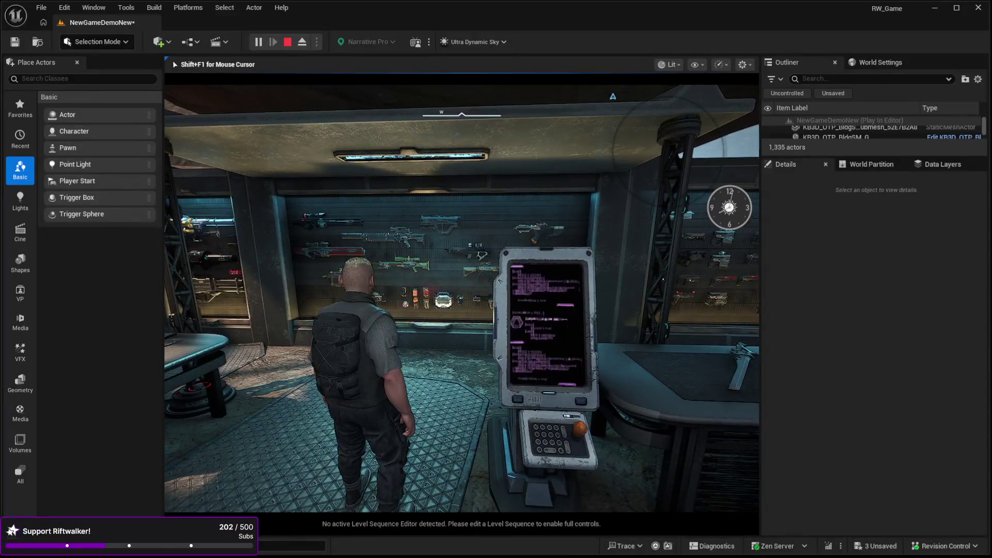
key("Escape")
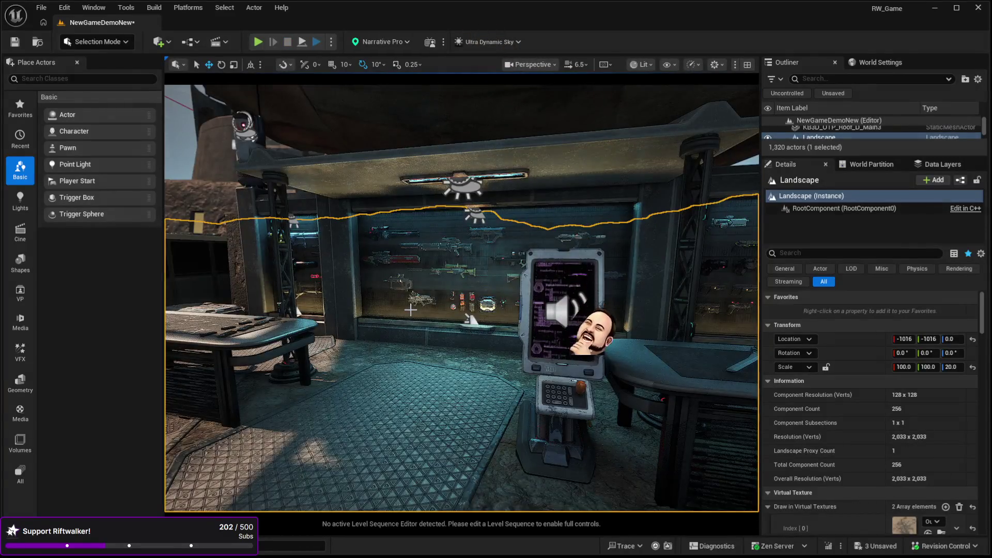
Set the terminal ambient sound's Volume Multiplier to 0.07, then play the level again.
left_click_drag(465, 330, 433, 329)
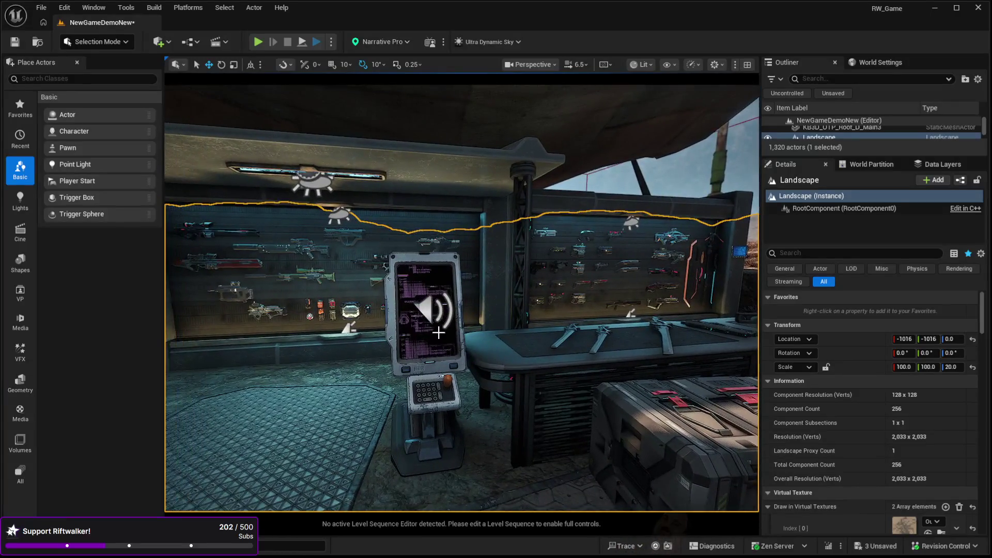
left_click(426, 308)
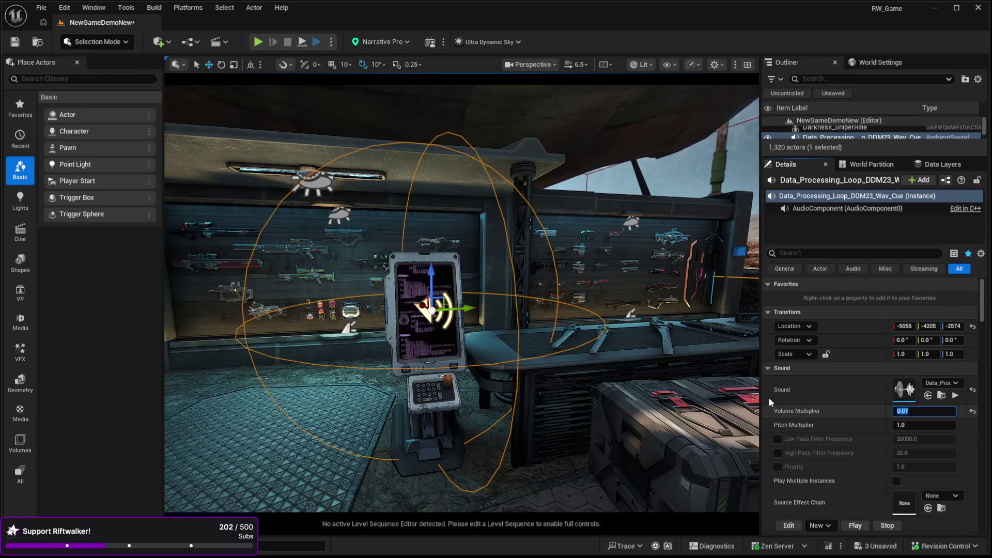
key("Return")
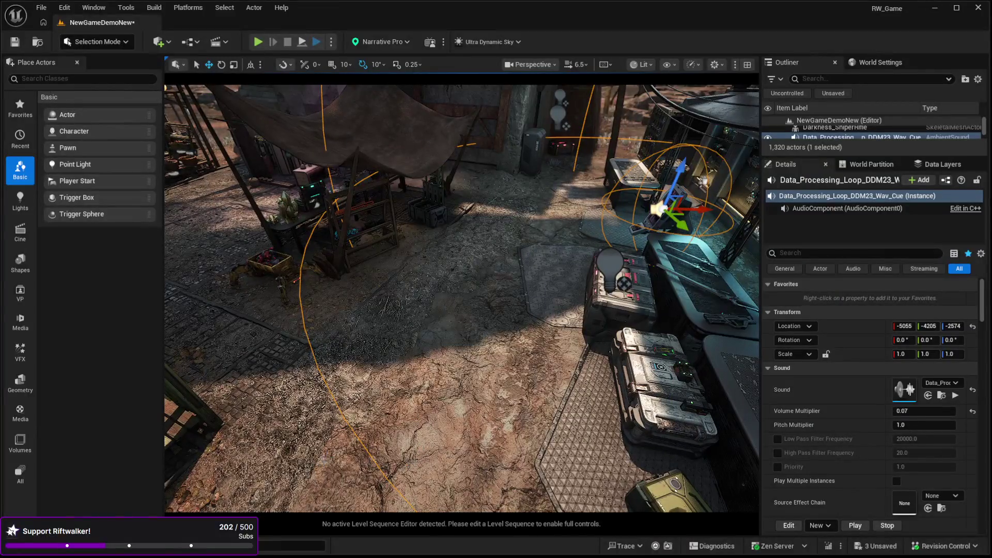
left_click(295, 473)
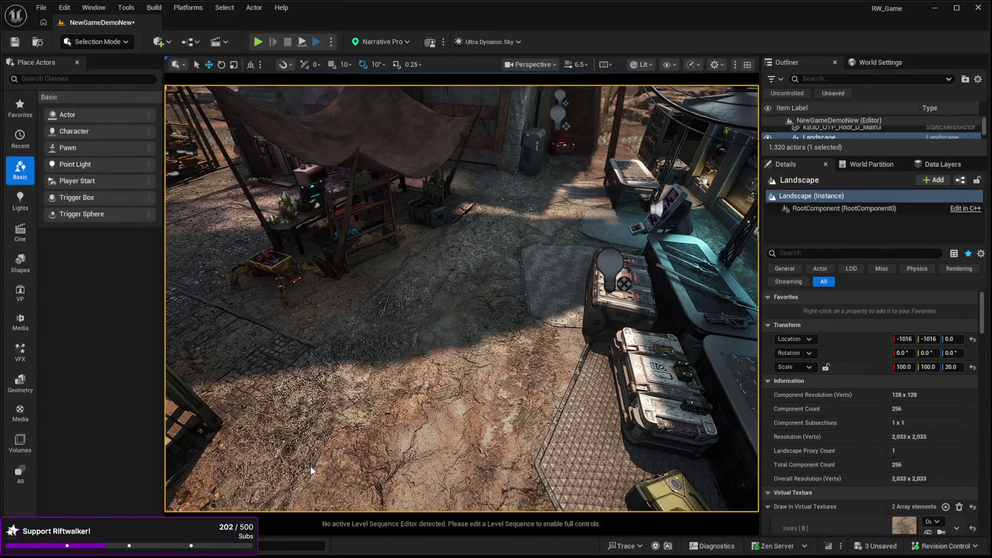
key("alt+p")
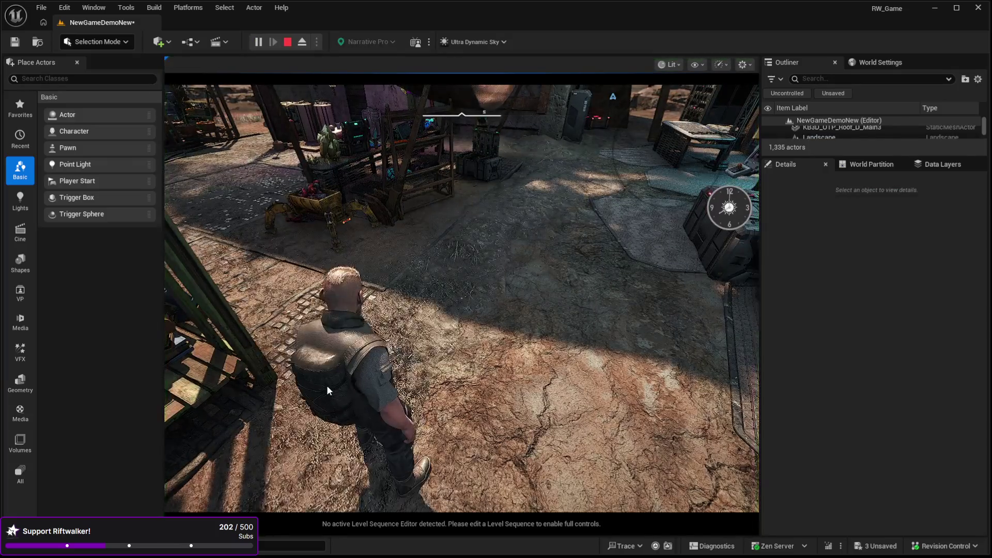
Walk past the crates and table to the weapon-shop terminal to listen, then stop play.
left_click(326, 385)
key("w")
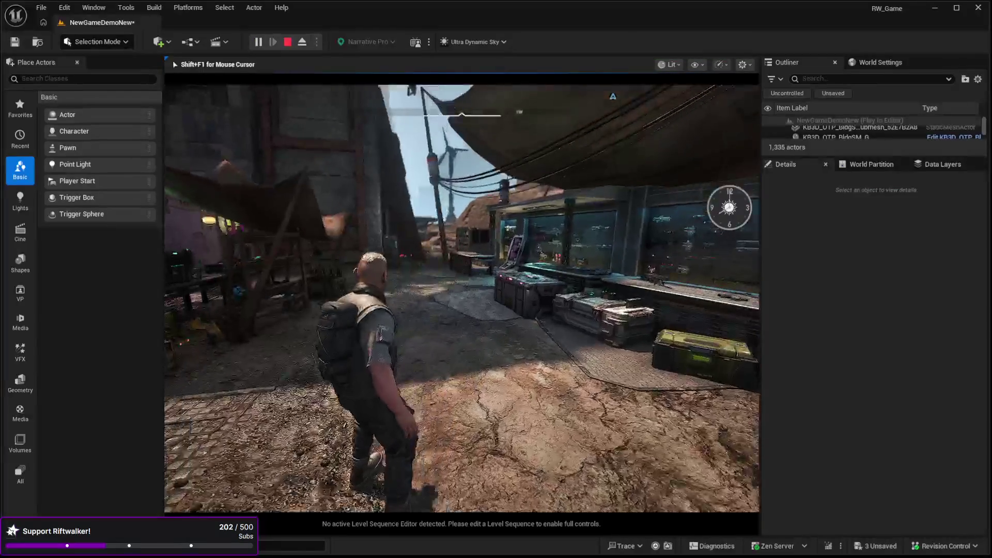
key("w")
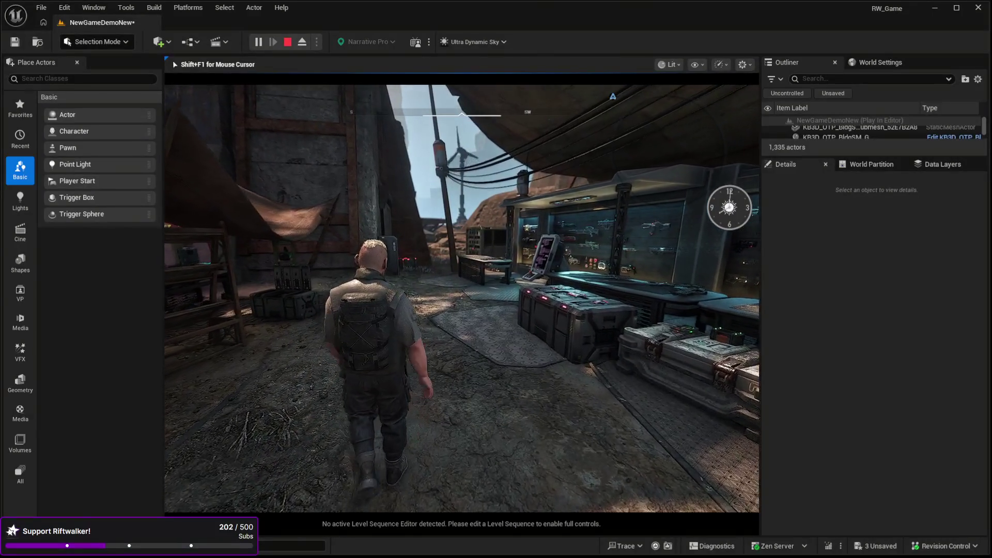
key("w")
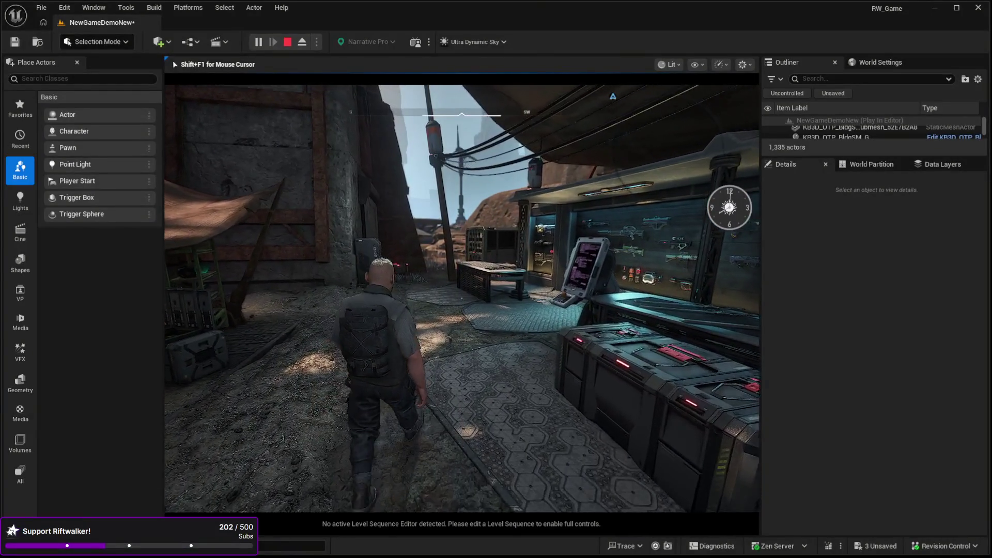
key("w")
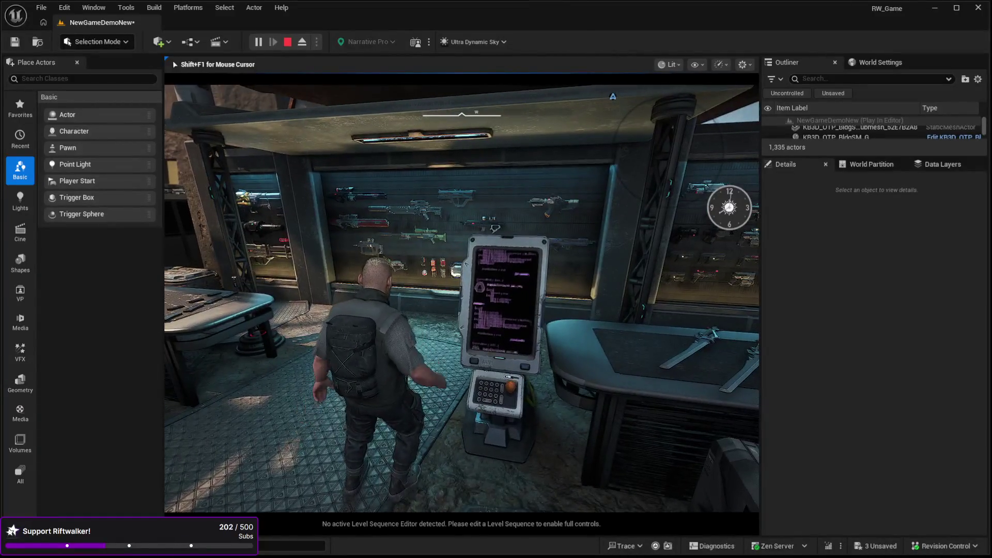
key("w")
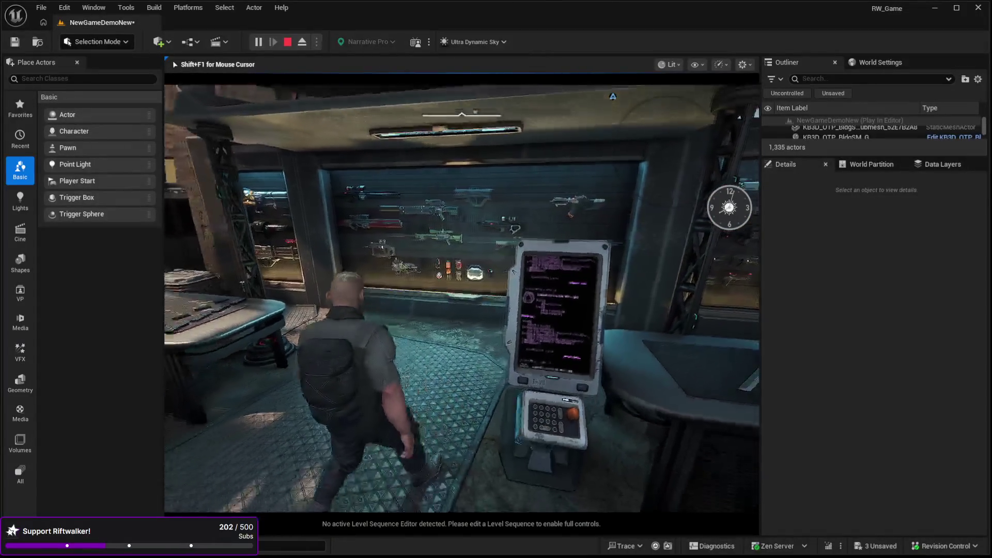
key("Escape")
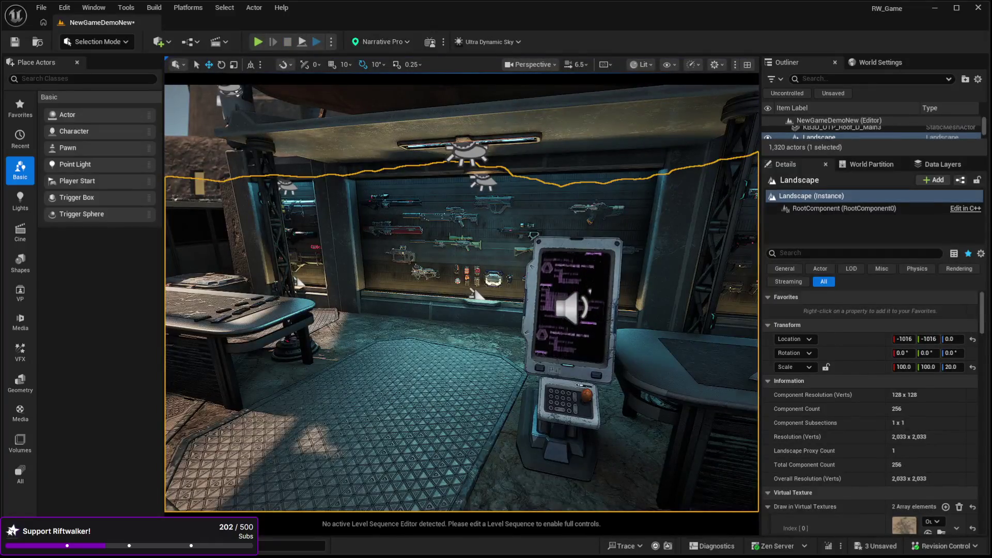
Lower the terminal ambient sound's Volume Multiplier to 0.04 and start Play In Editor.
left_click(571, 307)
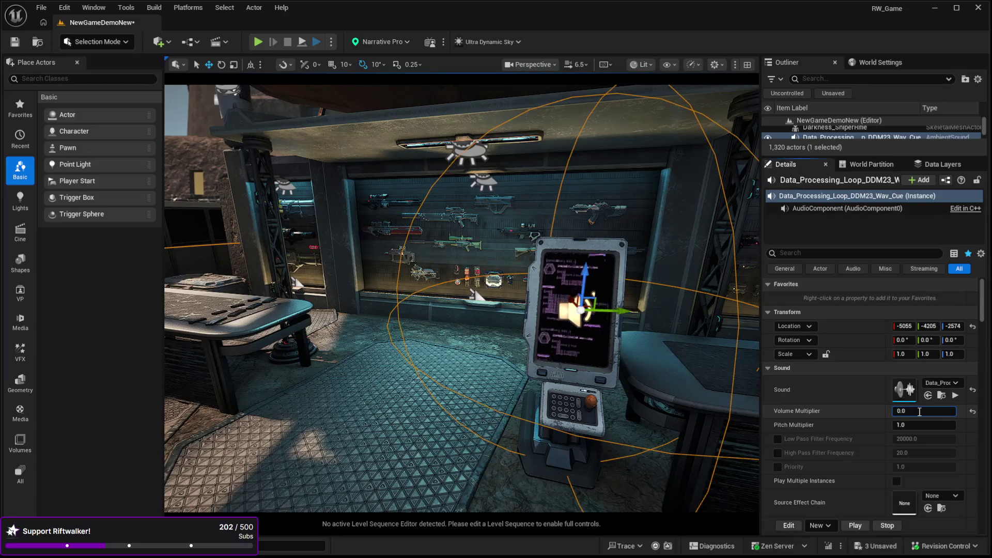
key("Return")
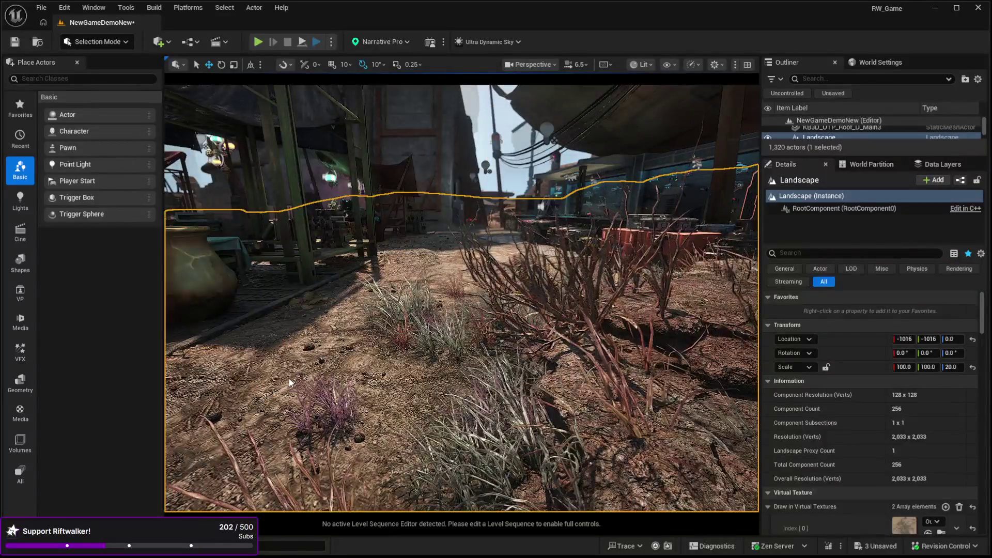
key("alt+p")
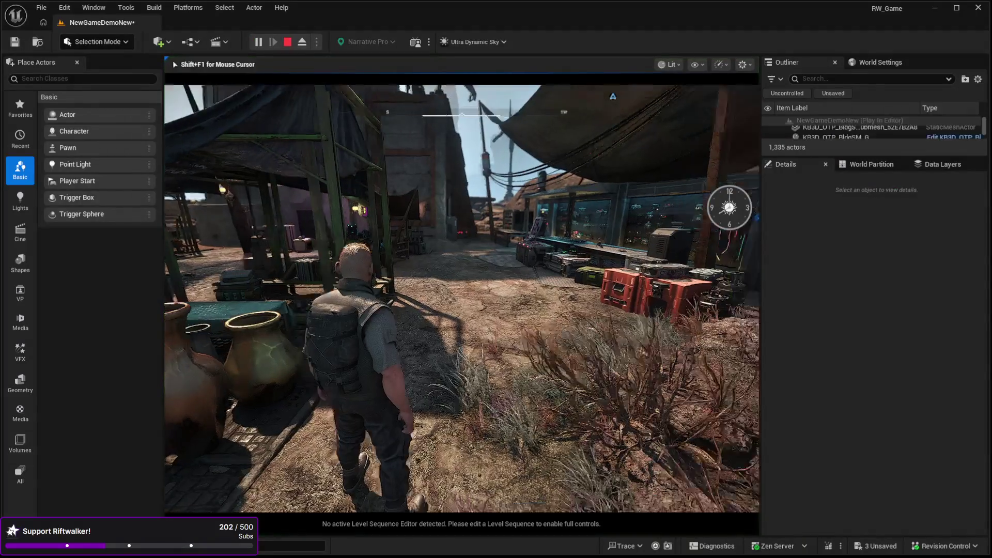
Walk past the crates, weapon display and alley into the outdoor market, then stop play.
key("w")
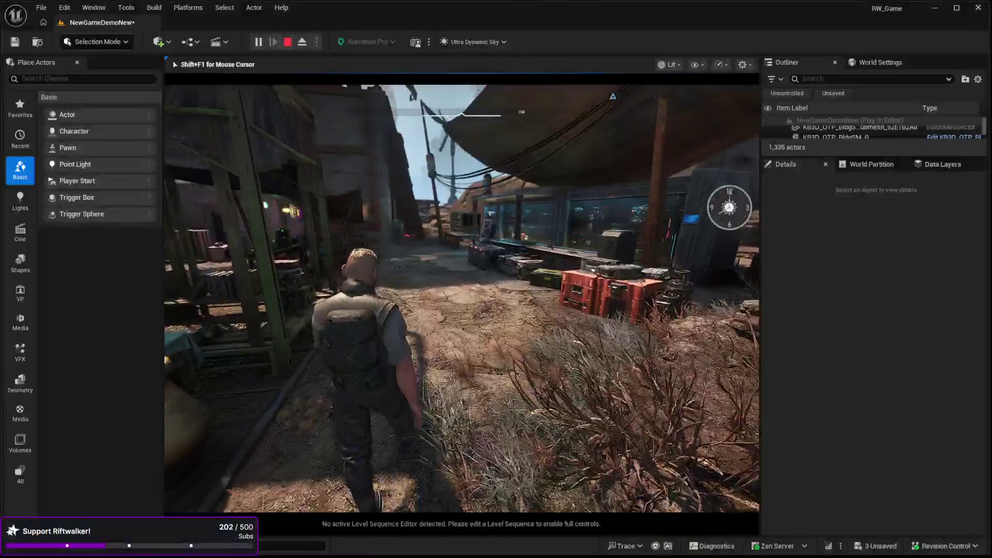
key("w")
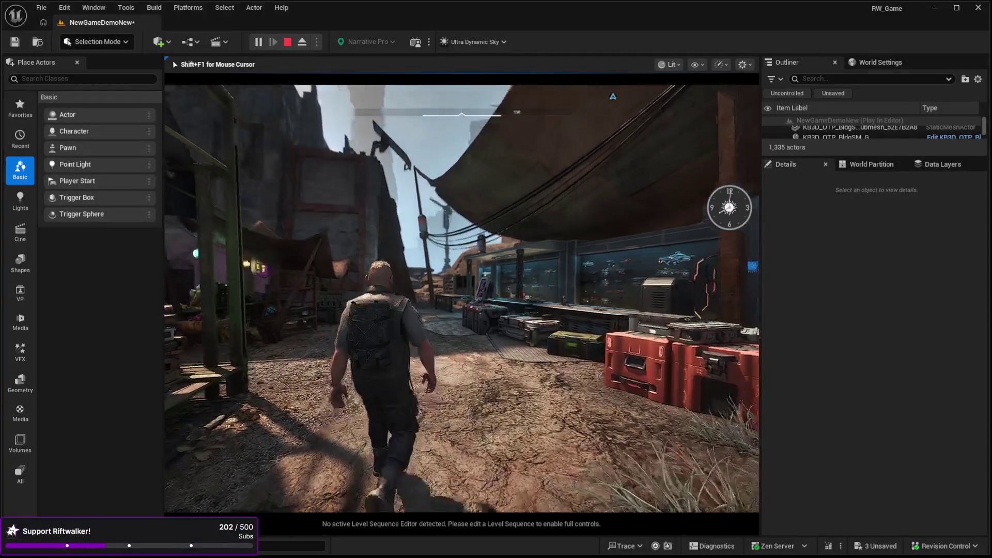
key("w")
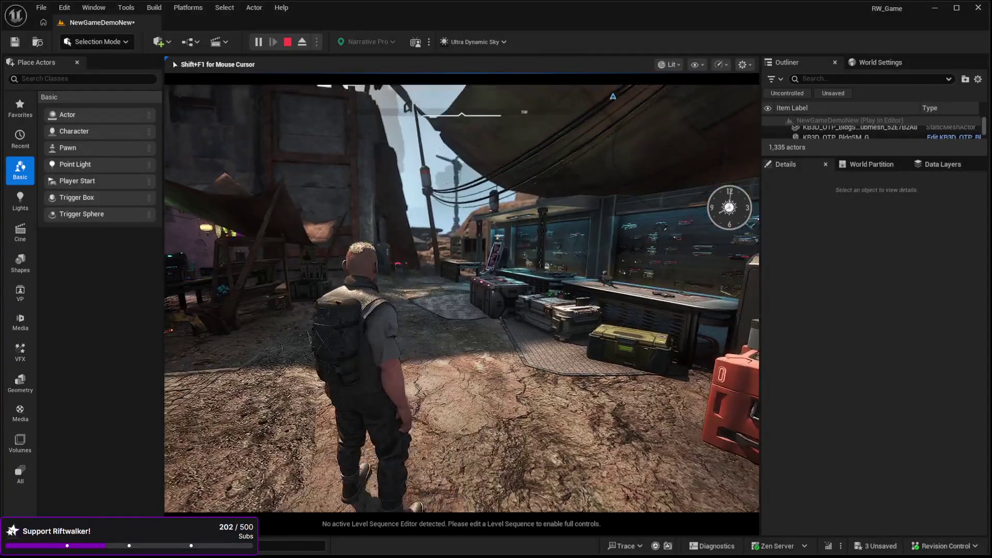
key("w")
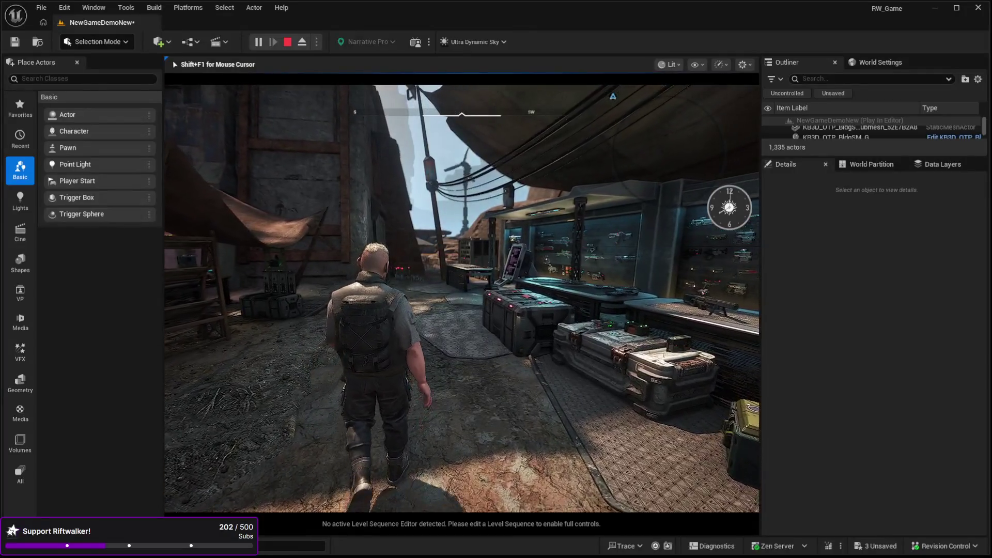
key("w")
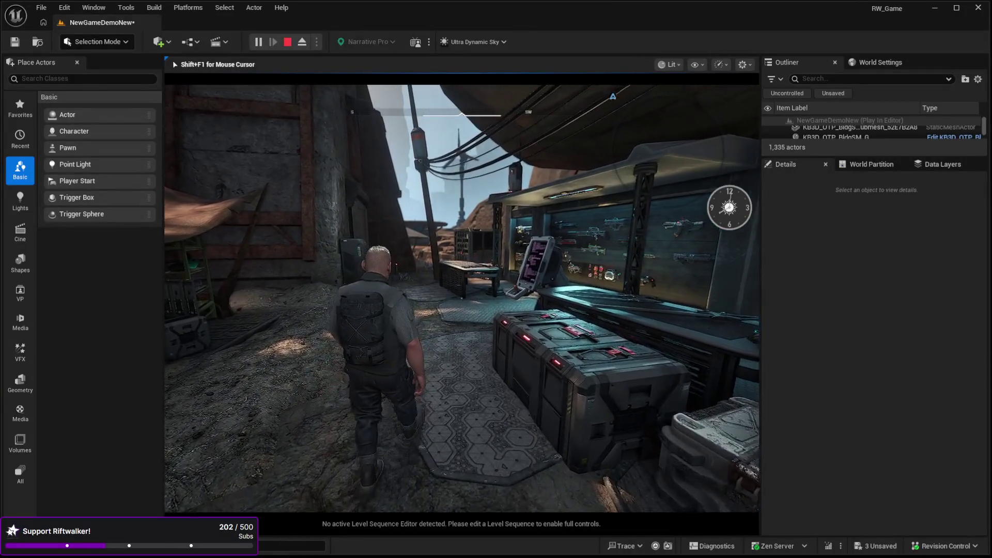
key("w")
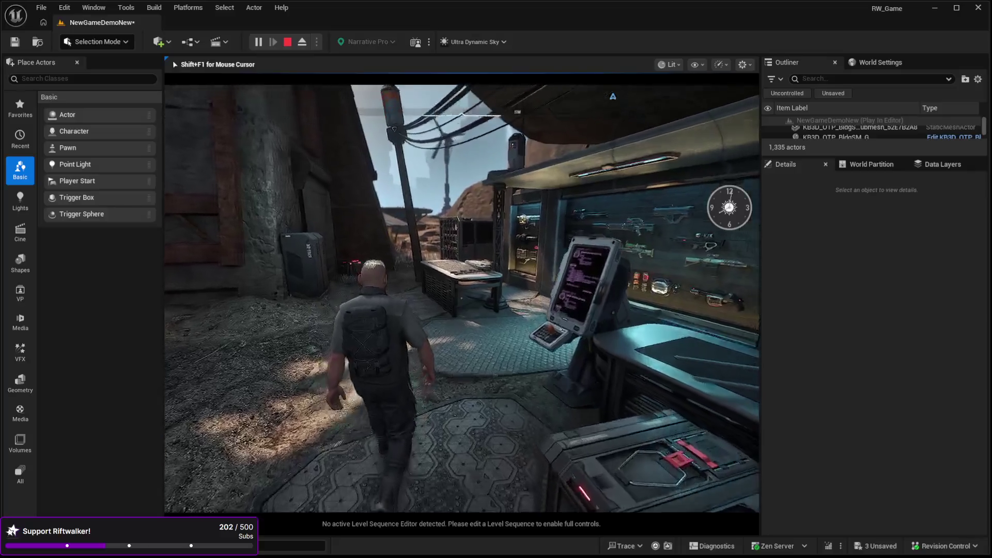
key("w")
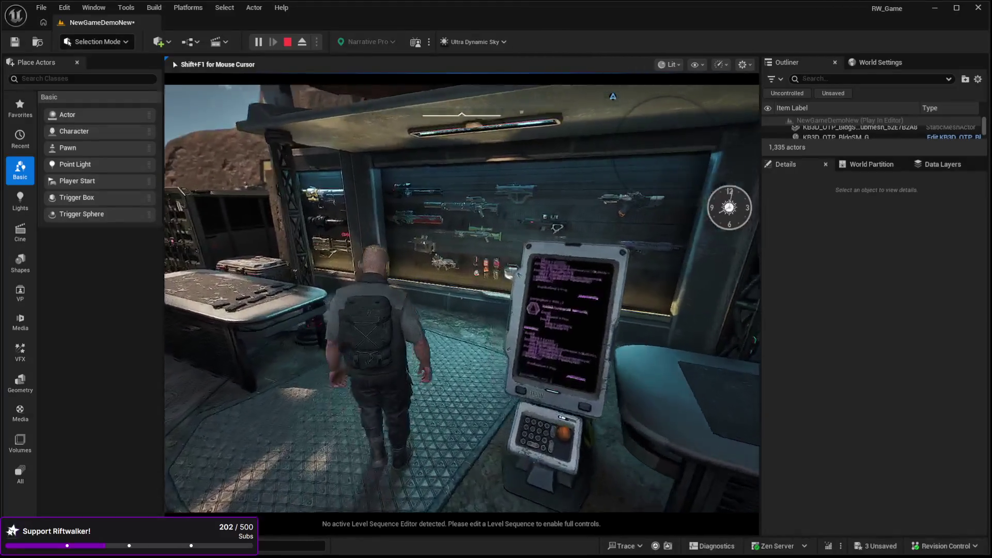
key("w")
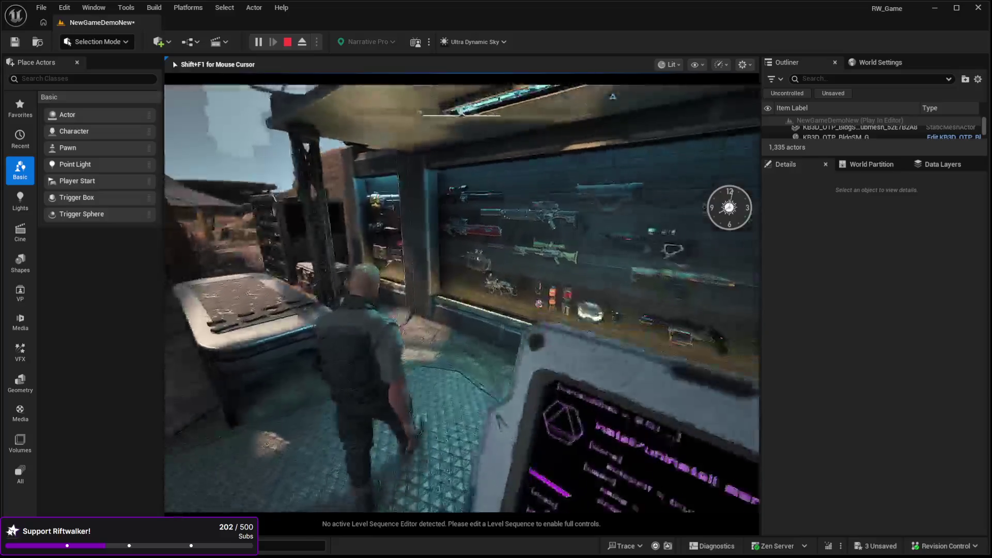
key("w")
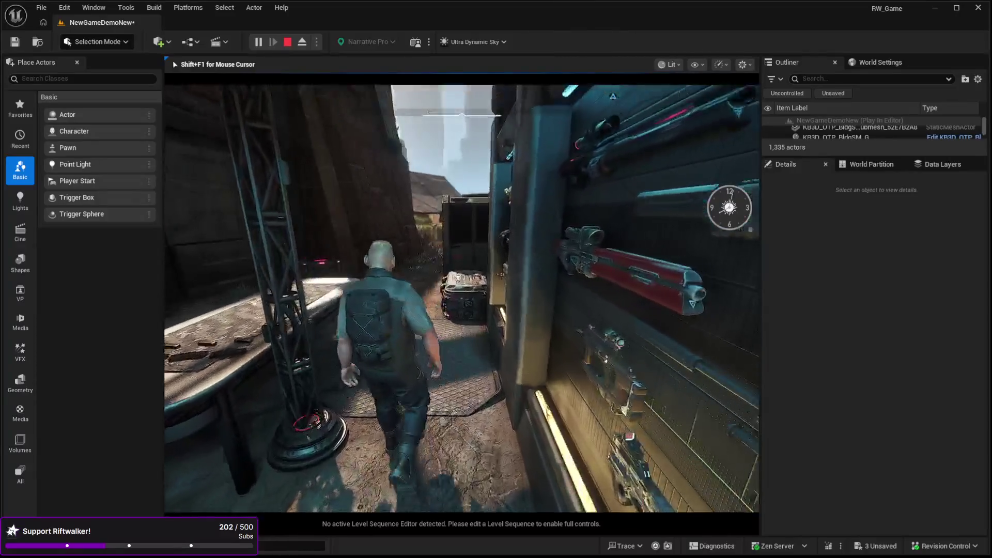
key("w")
key("w")
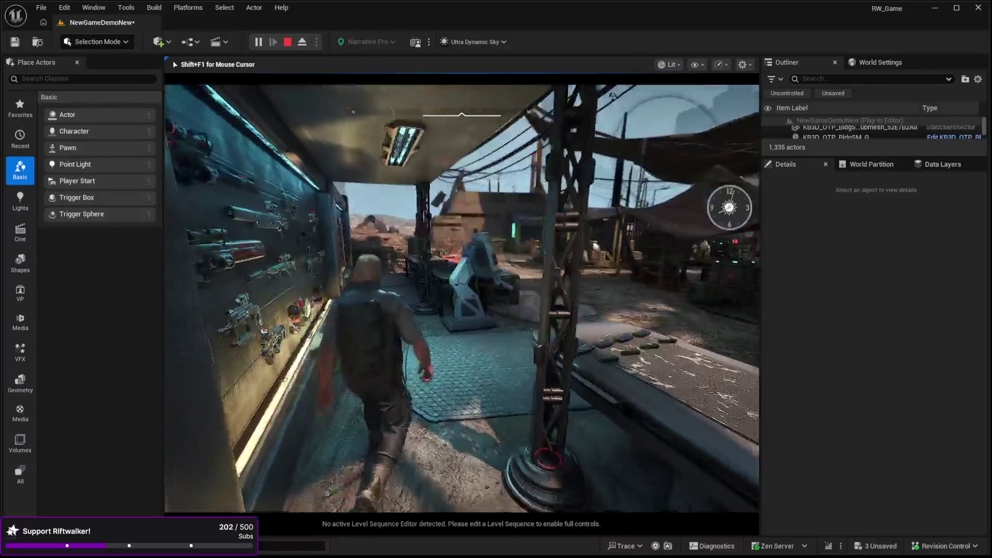
key("w")
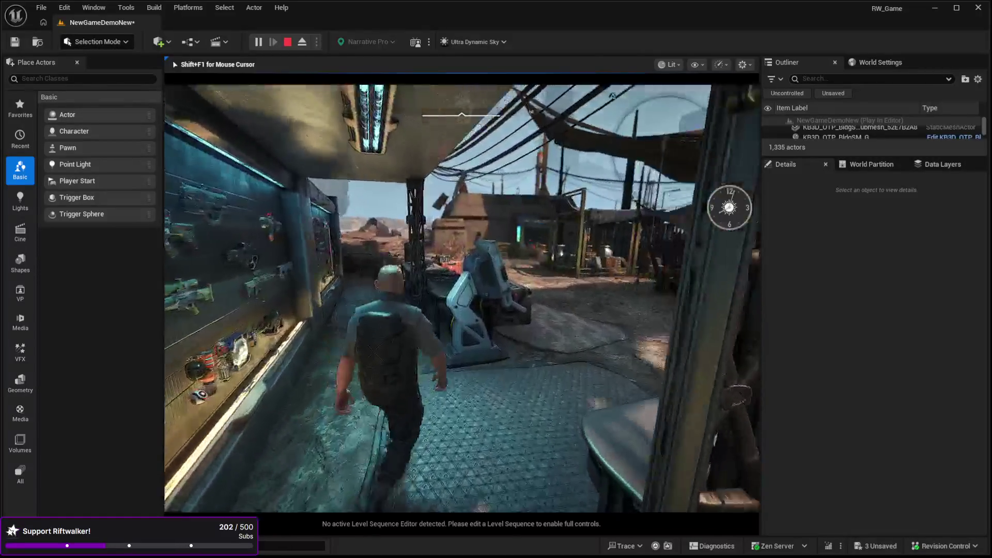
key("w")
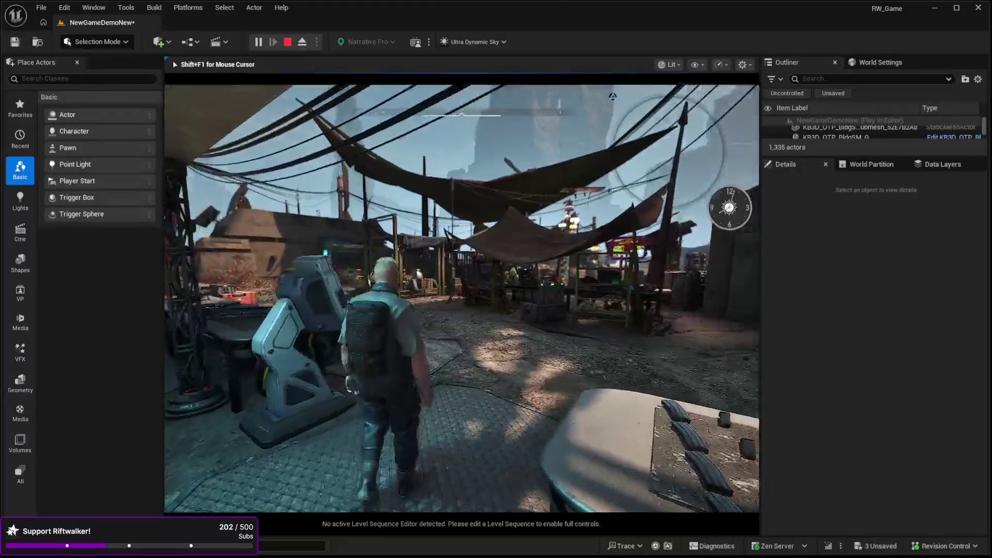
key("w")
key("Escape")
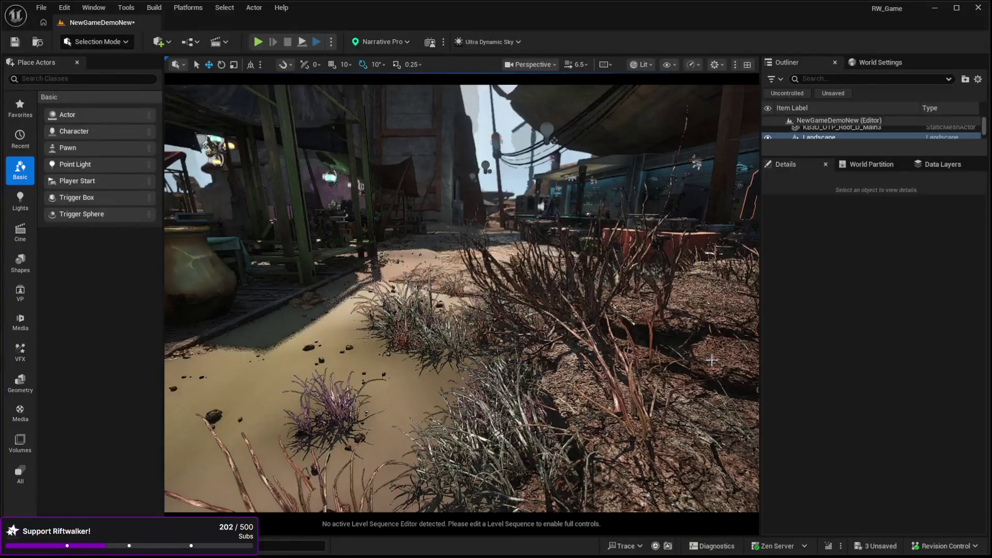
Select the hum_motor_elec_neon_loop_03 sound actor and fly the camera to it.
key("w")
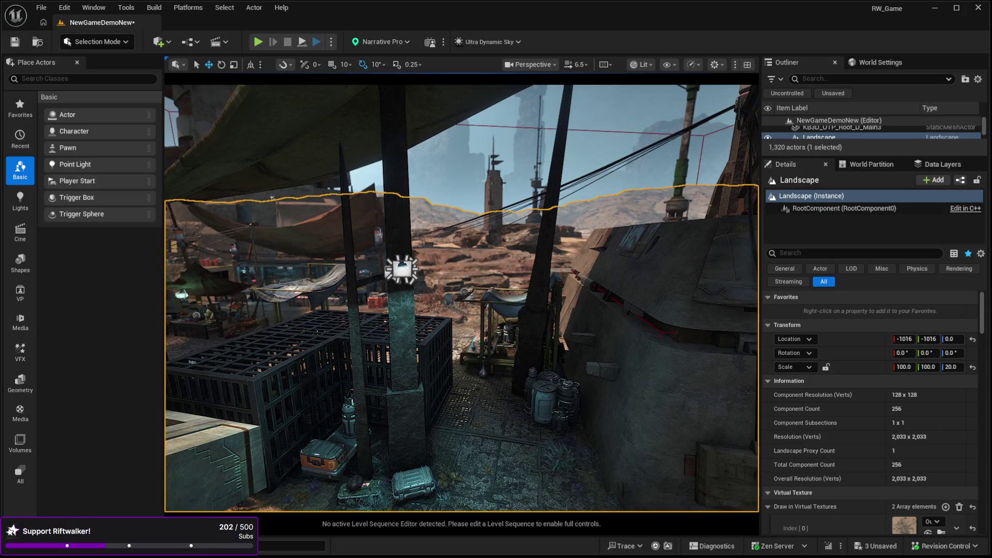
left_click(401, 268)
key("w")
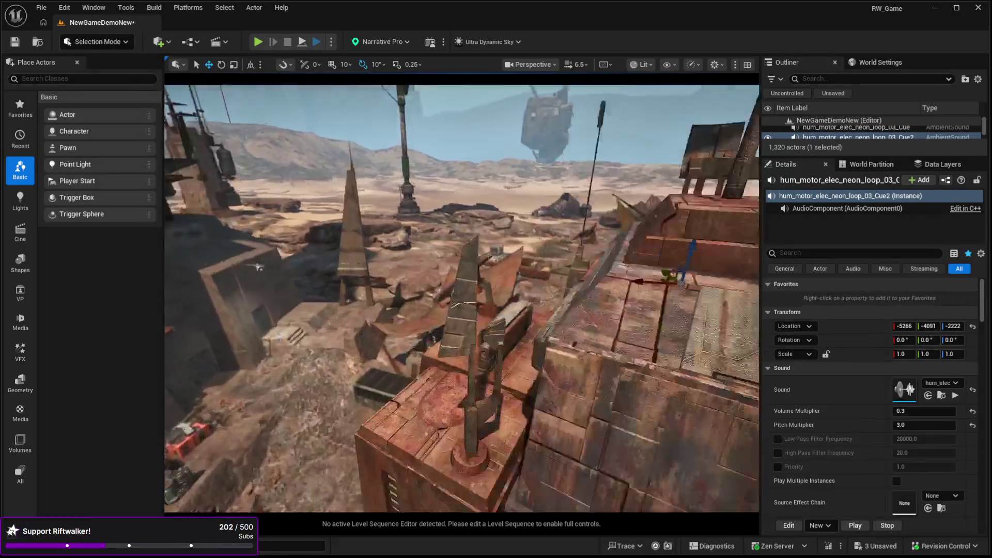
key("w")
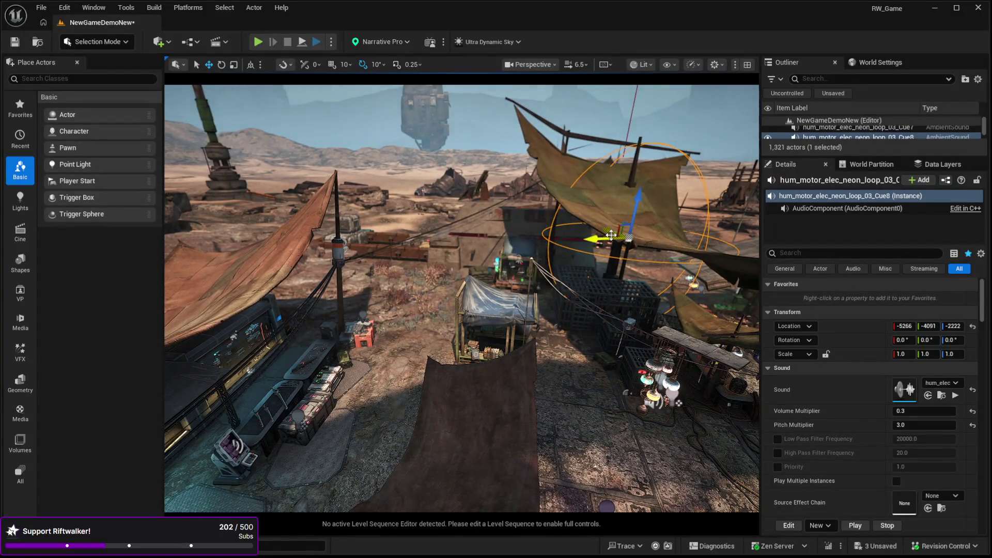
key("w")
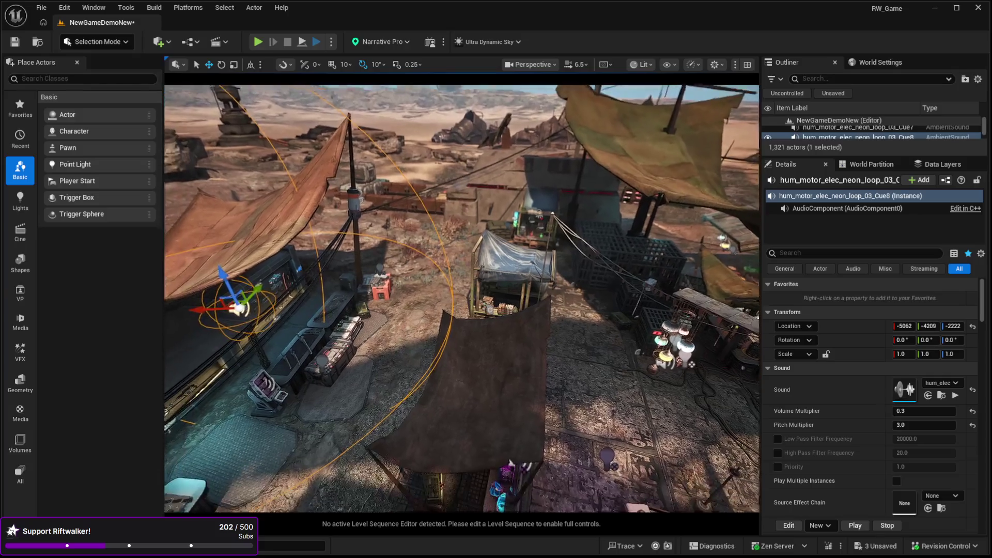
key("w")
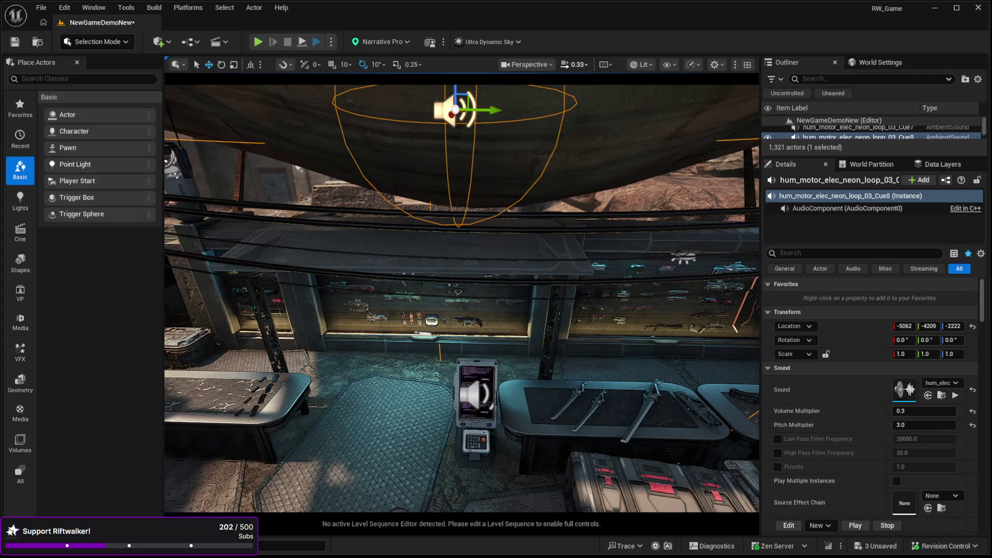
Check the hum sound under the ceiling light, then select the landscape and start a play-test.
key("w")
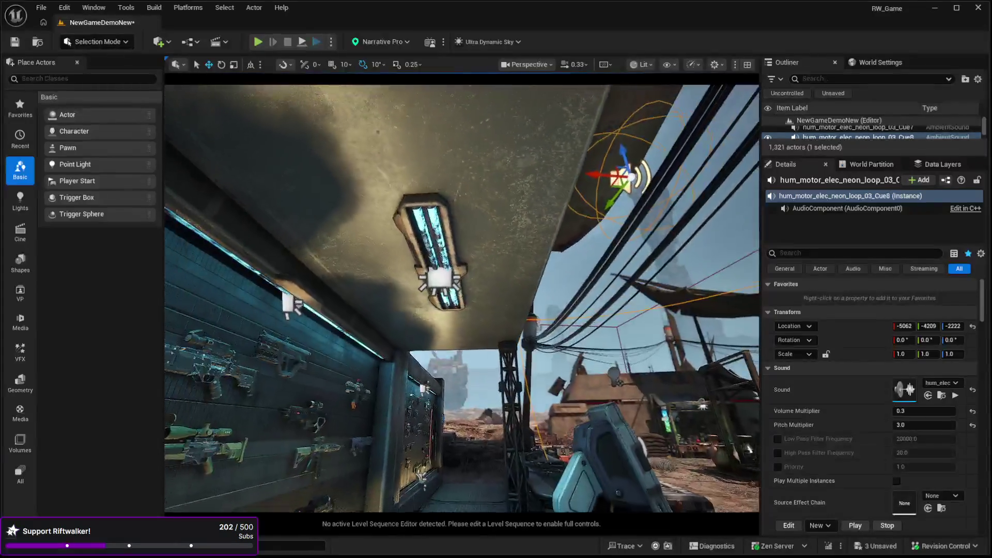
key("s")
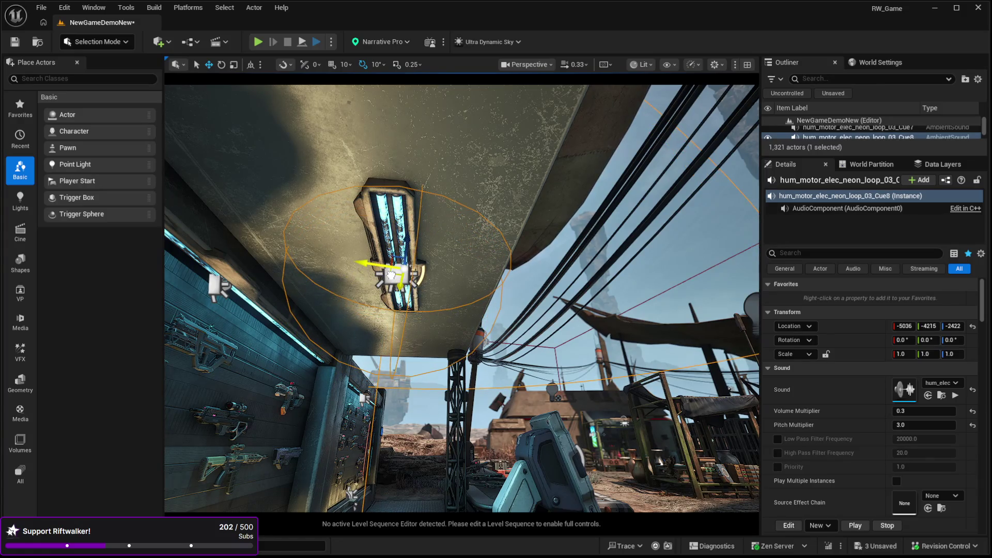
key("w")
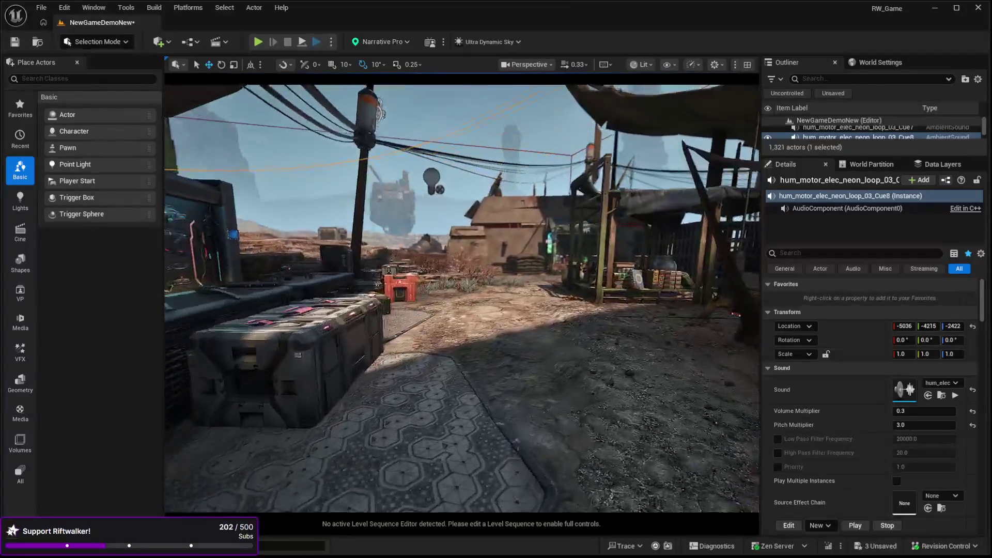
key("w")
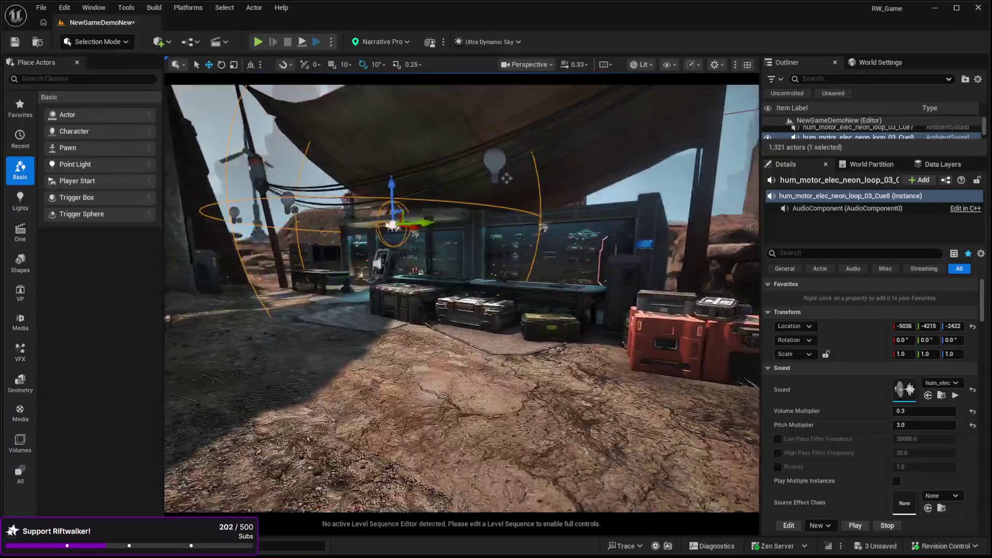
key("a")
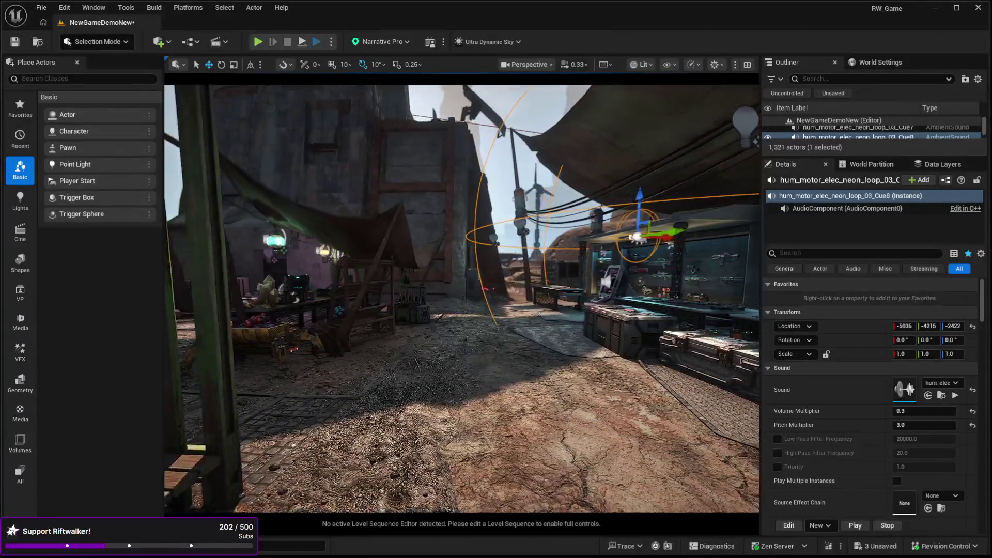
left_click(420, 482)
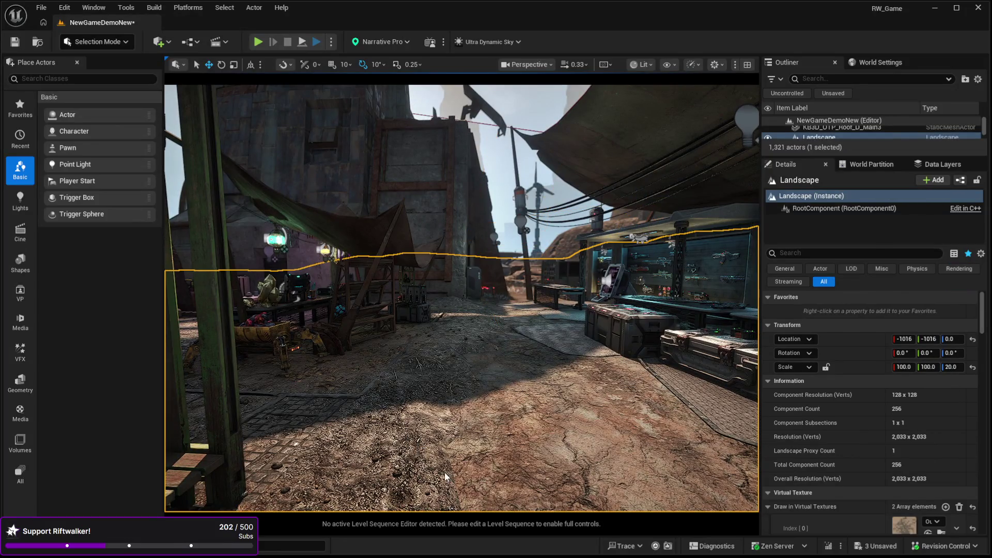
key("alt+p")
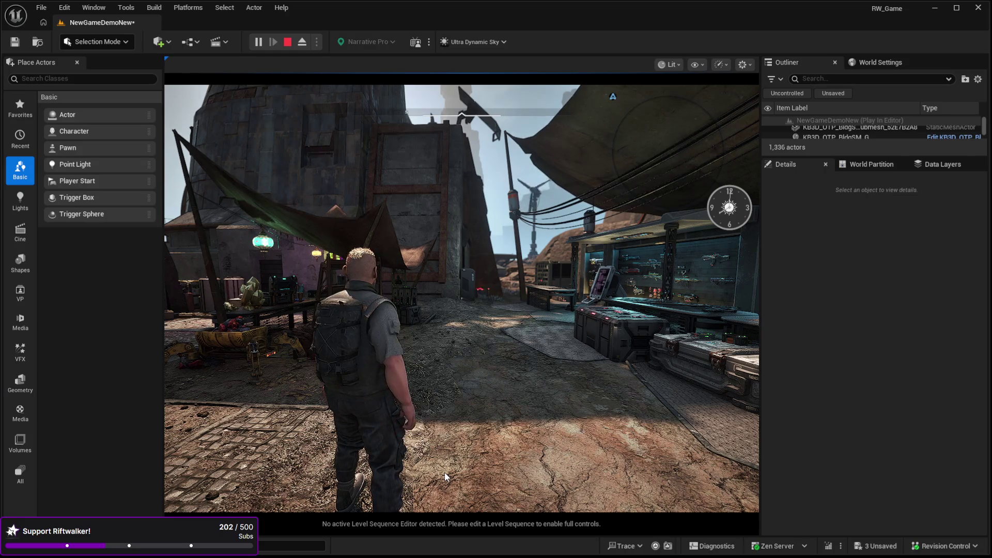
Walk the character to the lit weapon stall and along its display wall.
left_click(461, 289)
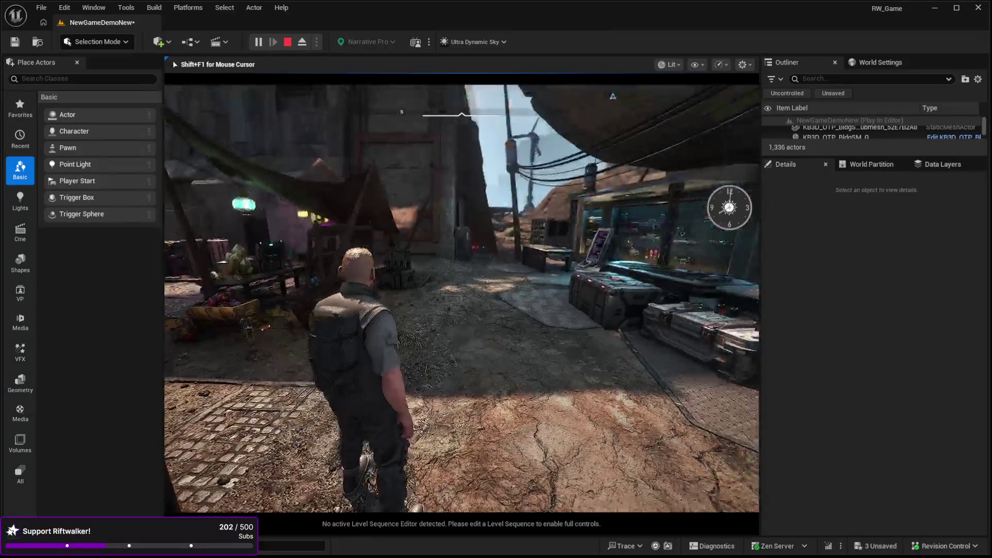
key("w")
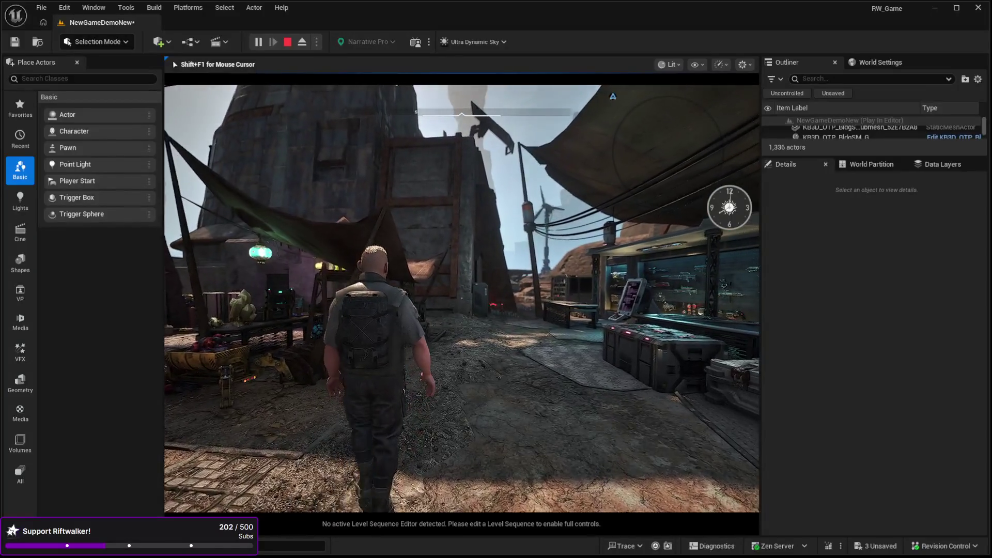
key("w")
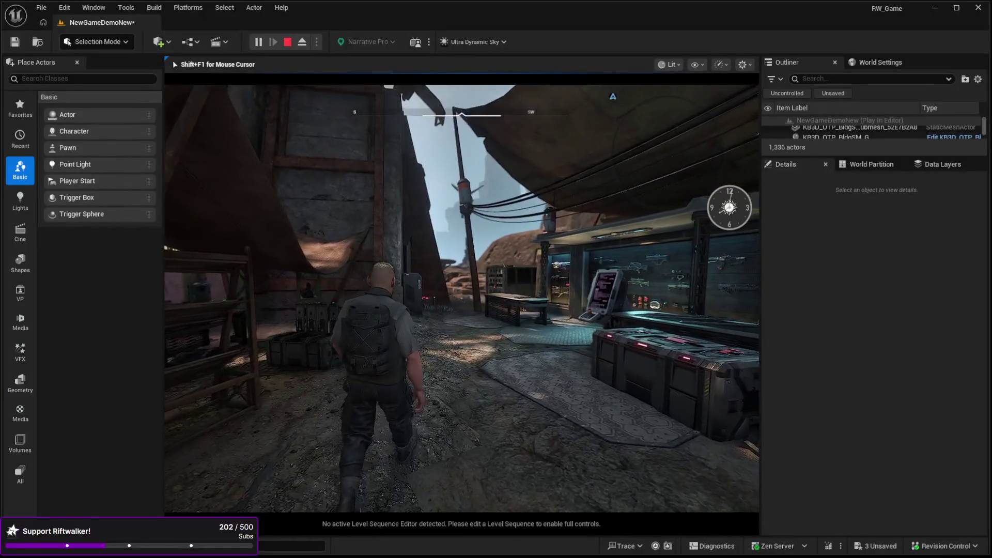
key("w")
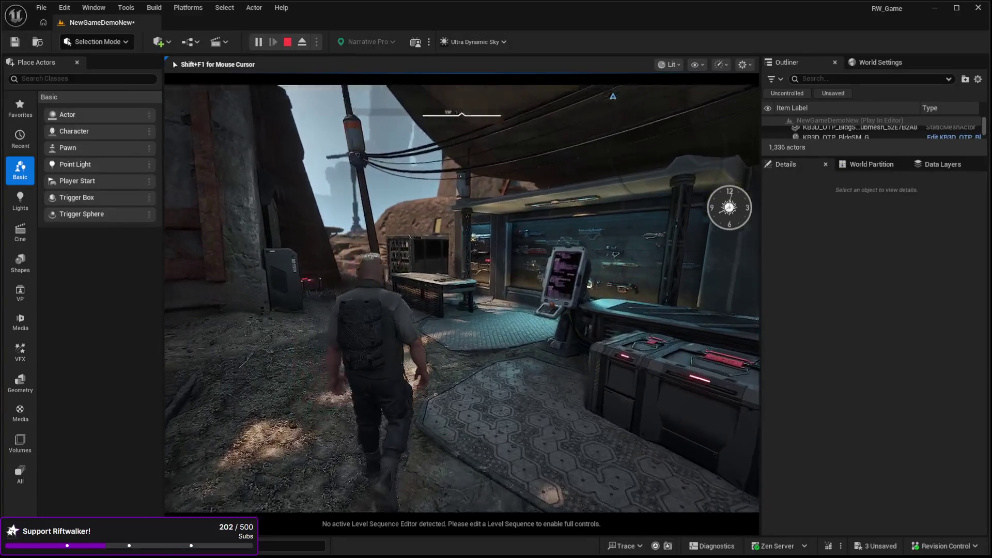
key("w")
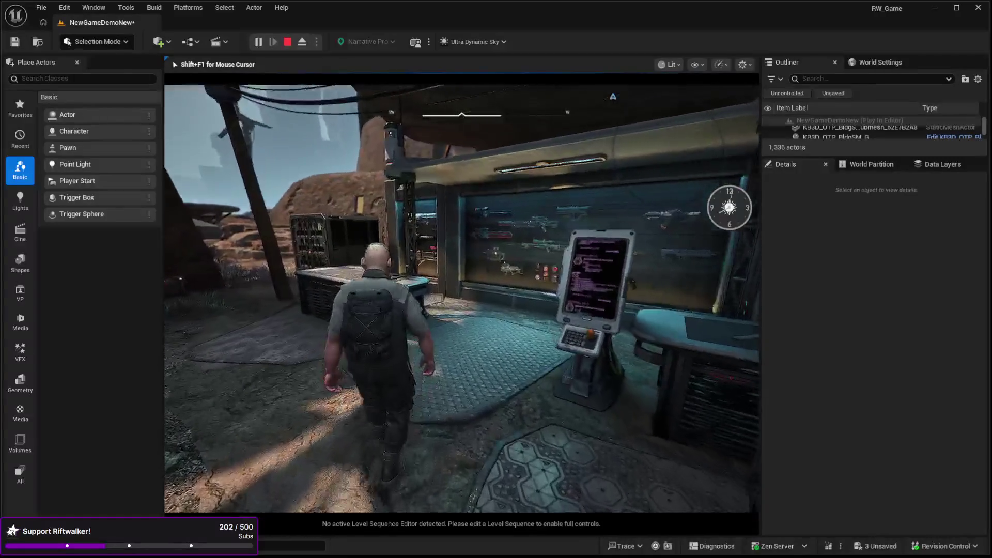
key("w")
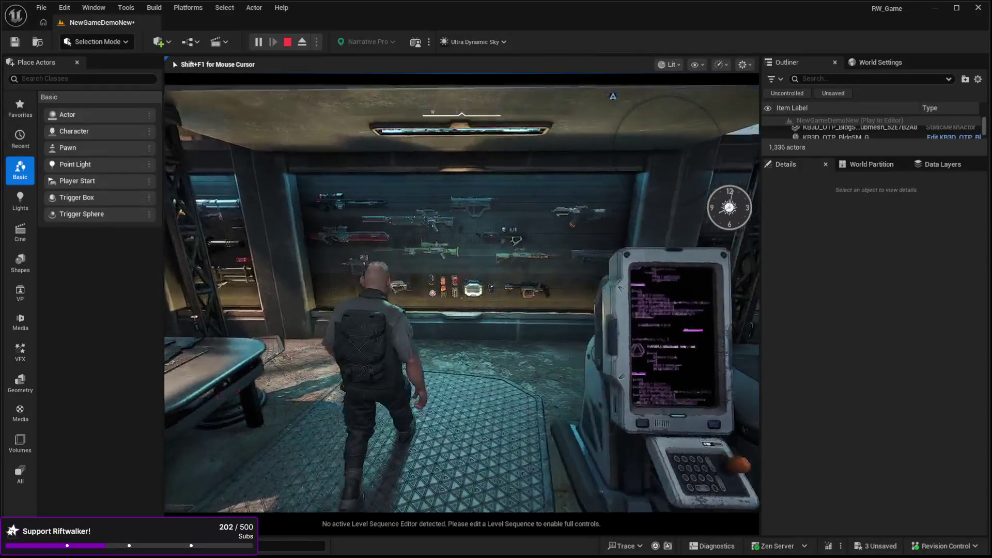
key("w")
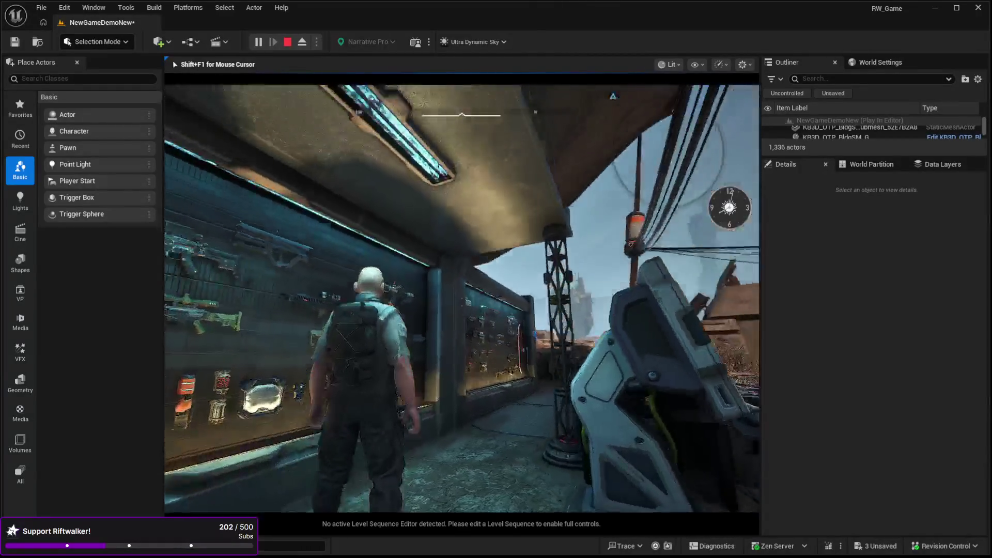
key("w")
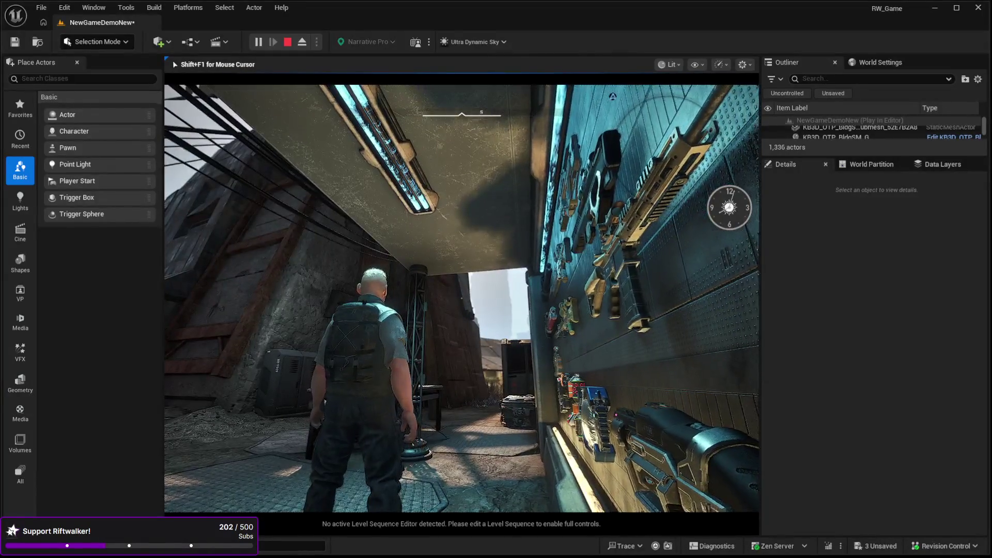
Walk back past the terminal into the market, then release the mouse and end play.
key("w")
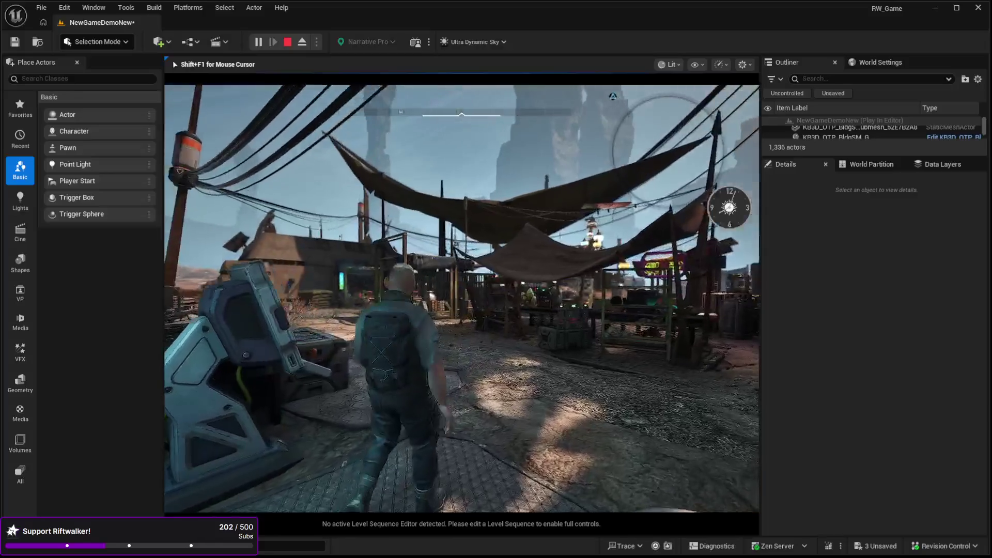
key("w")
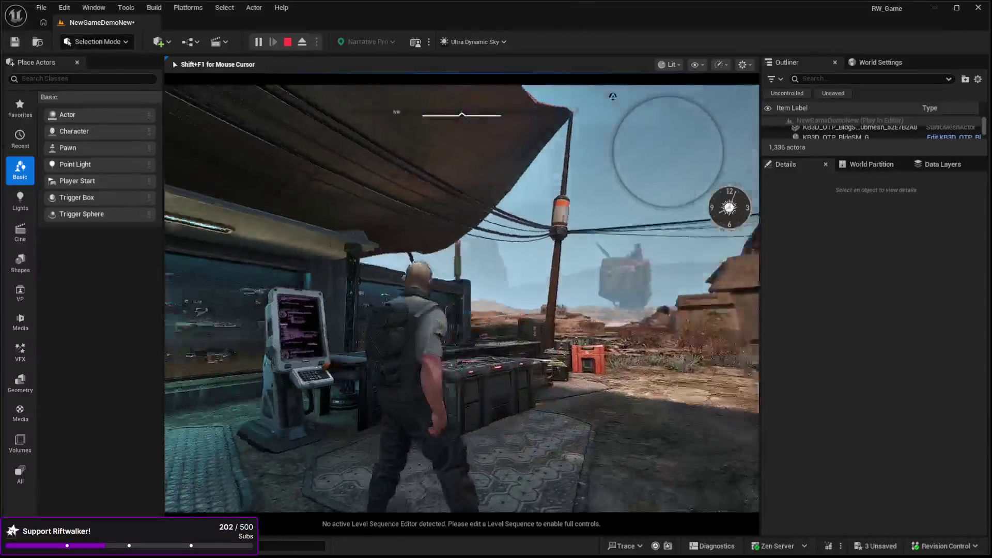
key("w")
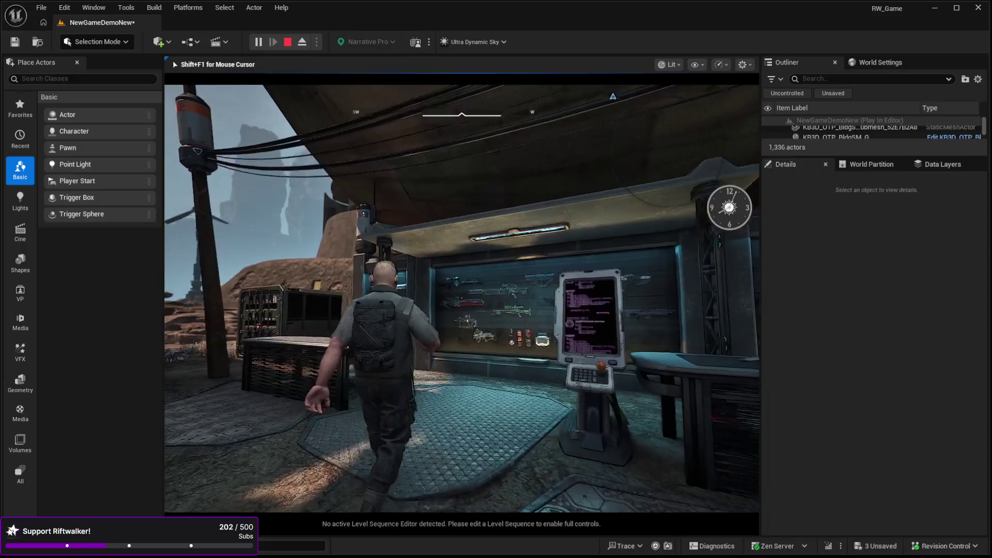
key("w")
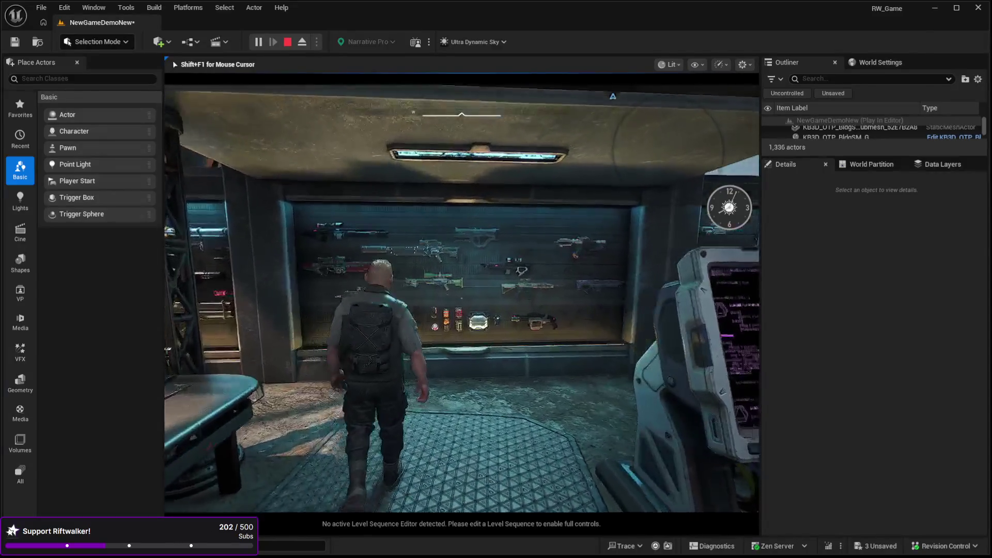
key("w")
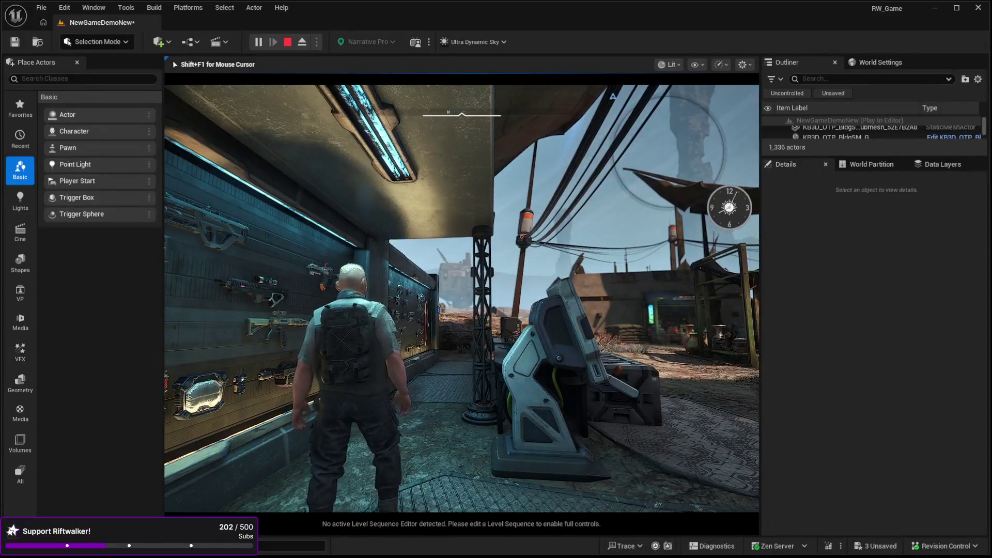
key("w")
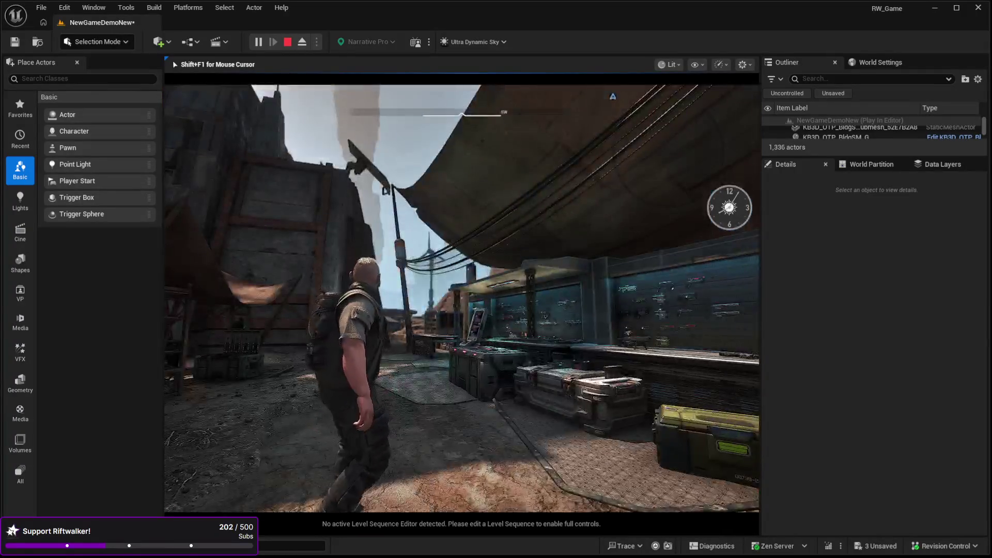
key("w")
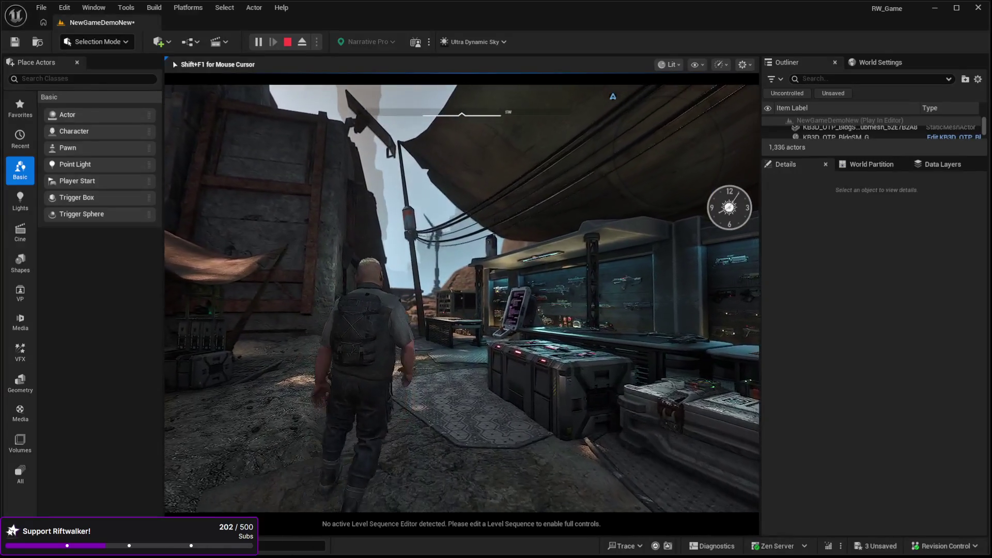
key("shift+F1")
key("Escape")
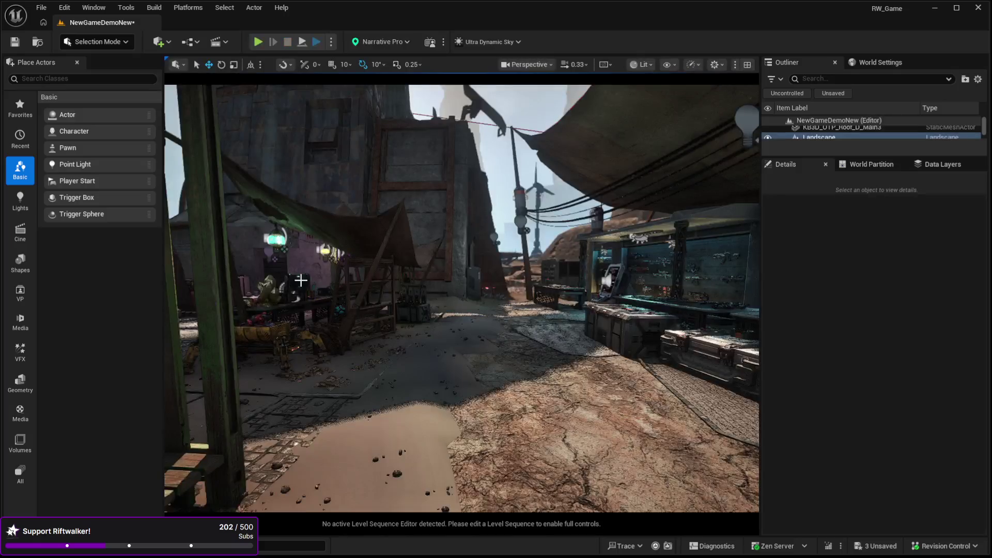
Select the KB3D_OTP_BldgLG_C_Base building base and run a quick play test.
left_click(331, 263)
left_click_drag(331, 263, 423, 257)
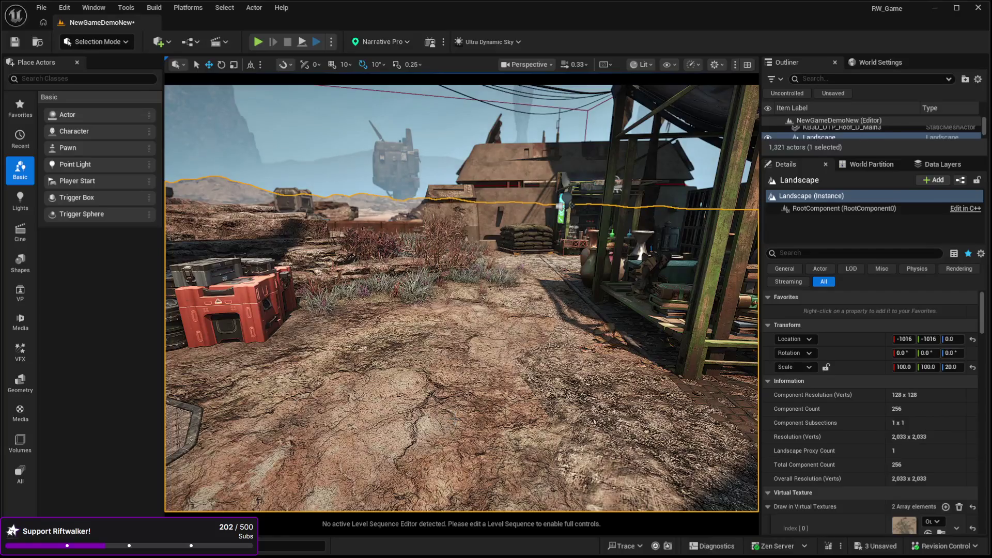
left_click(498, 271)
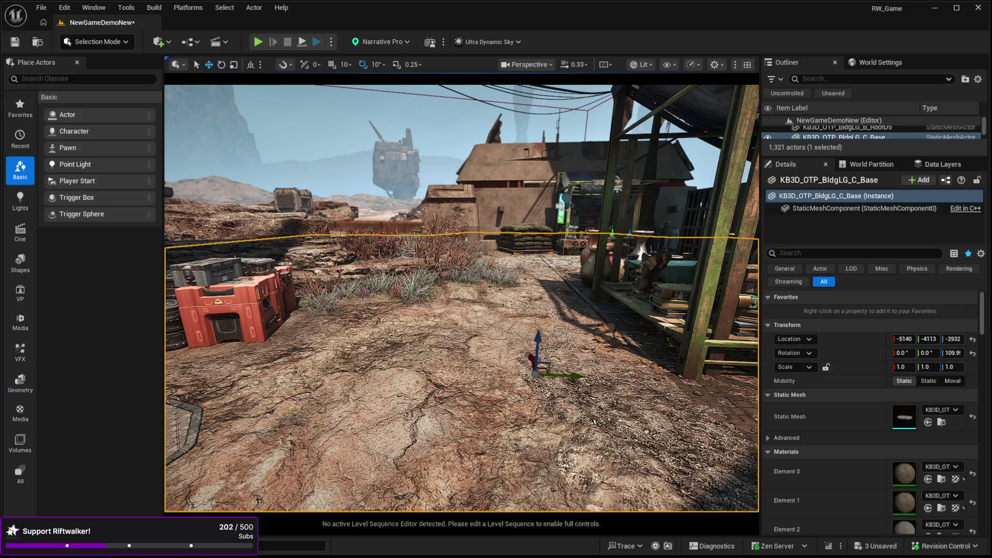
left_click_drag(629, 449, 578, 467)
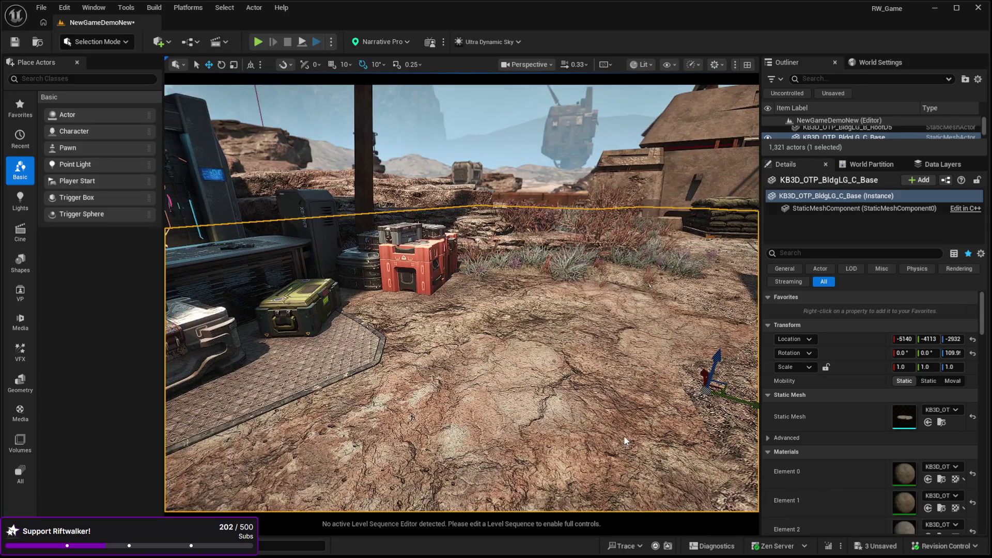
key("alt+p")
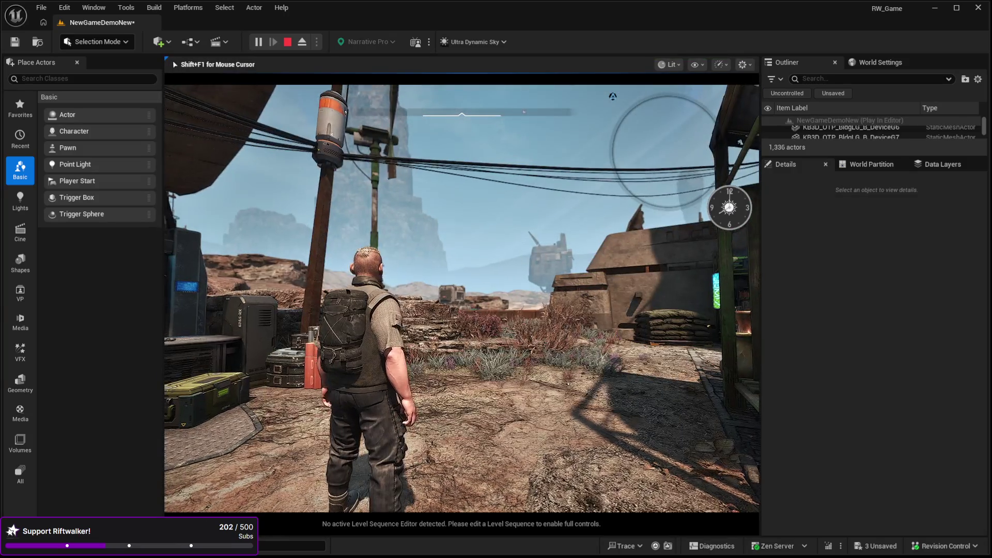
key("Escape")
Run a second quick play test, then make the Outliner actor list taller.
left_click(535, 483)
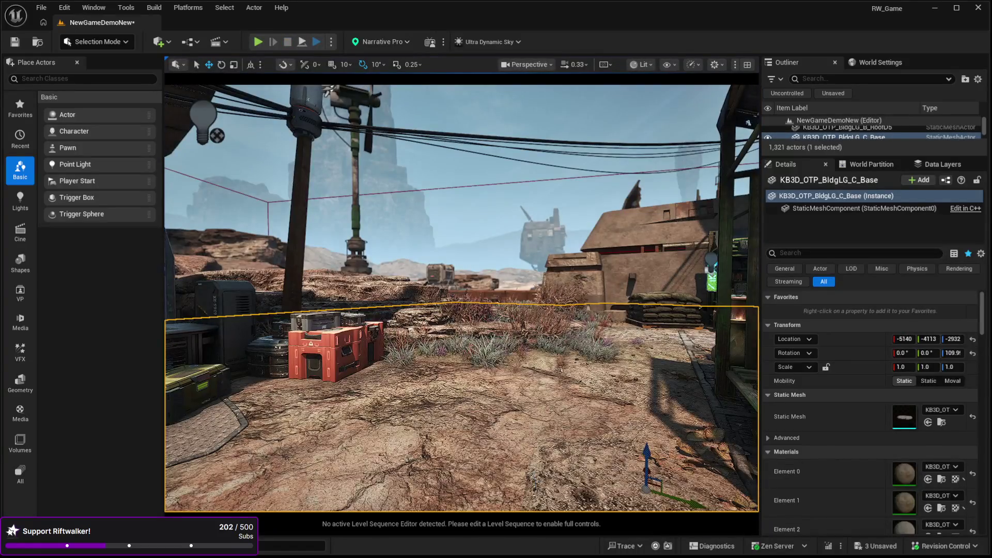
left_click(554, 463)
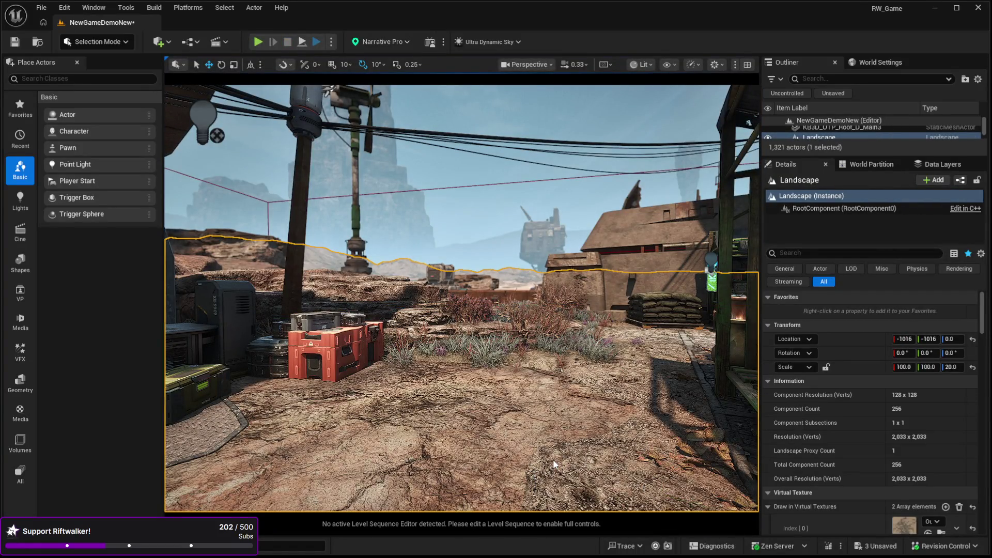
key("alt+p")
left_click(542, 433)
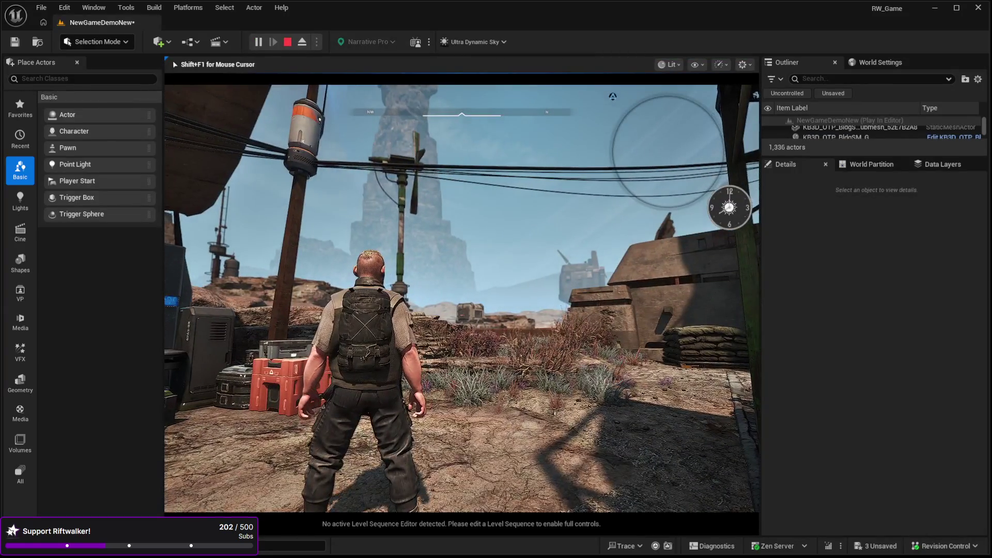
key("Escape")
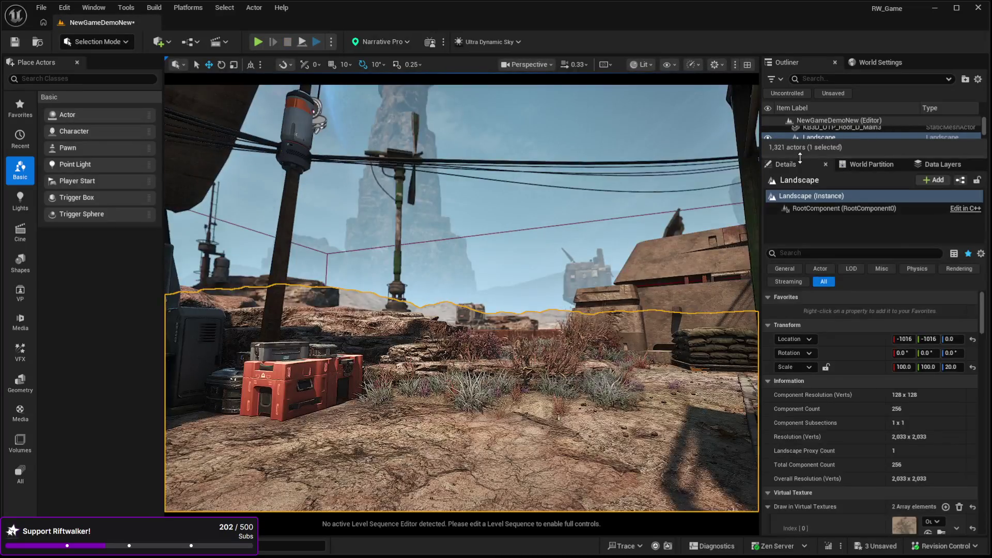
left_click_drag(803, 163, 803, 293)
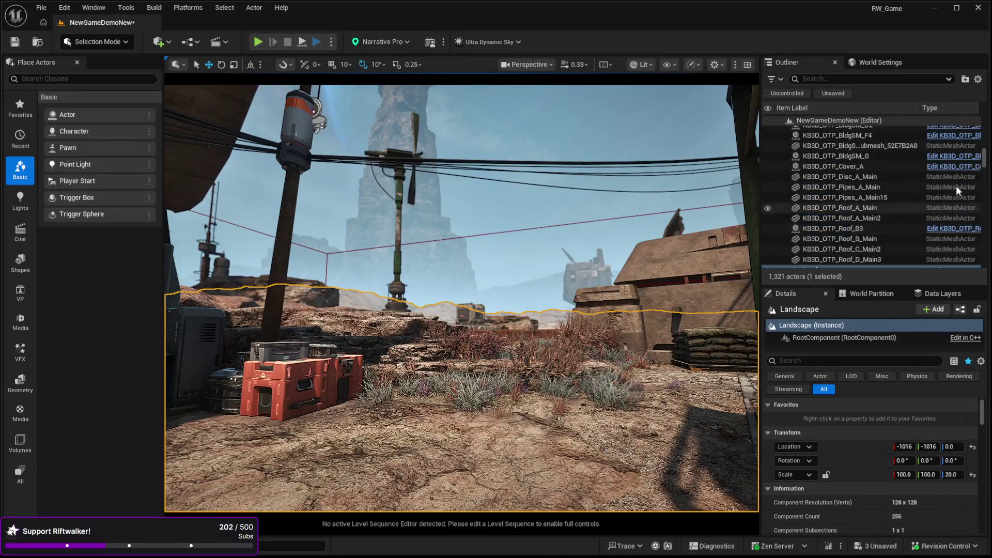
Select BP_Audio_Area in the Outliner and scroll Details down to its Sound Settings.
scroll(944, 191, "up", 10)
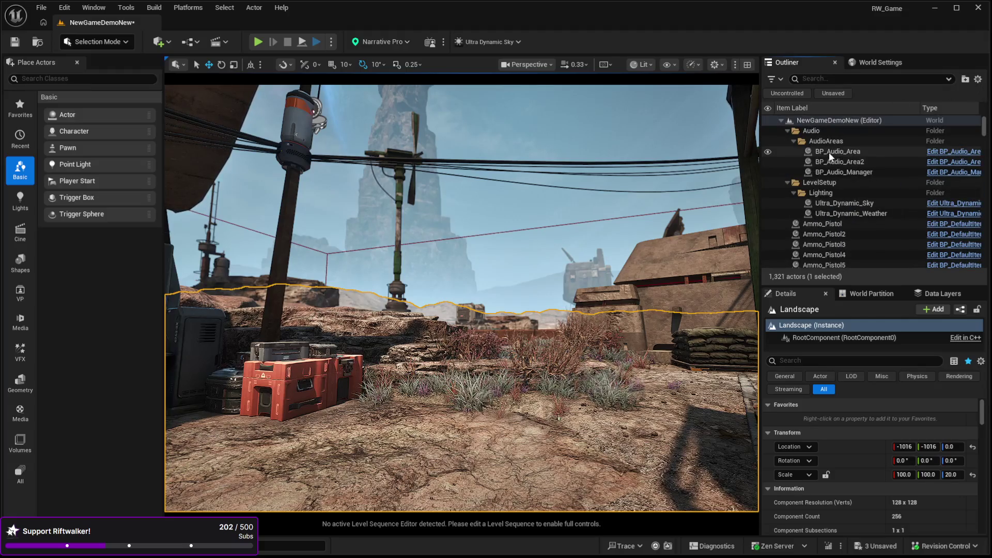
left_click(828, 152)
scroll(854, 487, "down", 2)
scroll(852, 485, "down", 5)
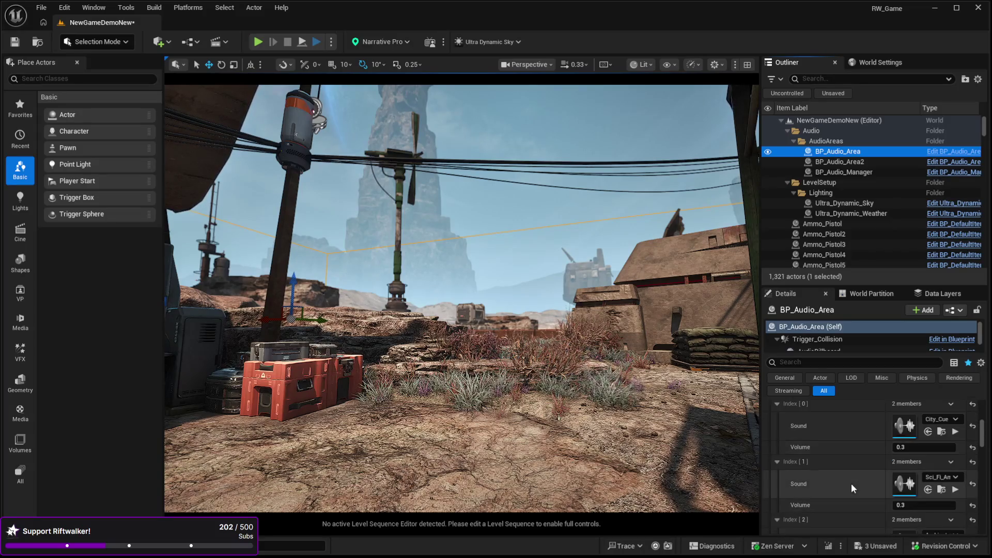
scroll(850, 483, "down", 1)
scroll(850, 481, "down", 1)
scroll(851, 482, "down", 4)
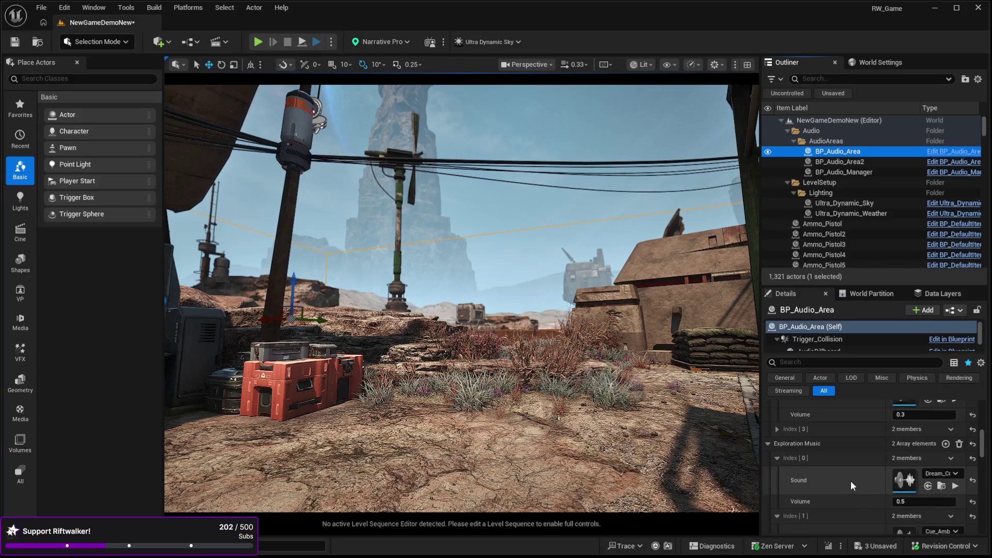
scroll(851, 480, "down", 1)
Preview the two exploration music tracks and the second random ambient sound.
left_click(954, 470)
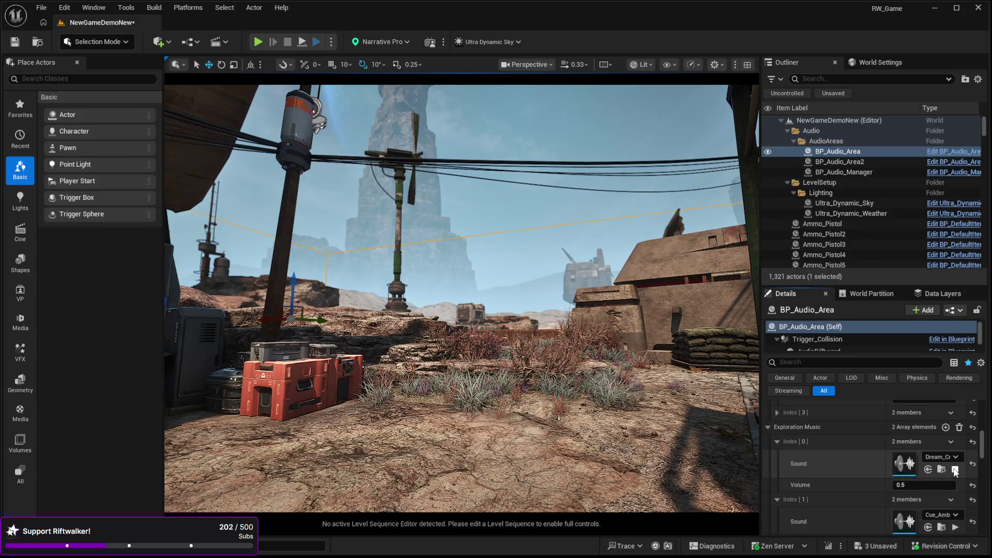
left_click(955, 470)
scroll(829, 457, "down", 3)
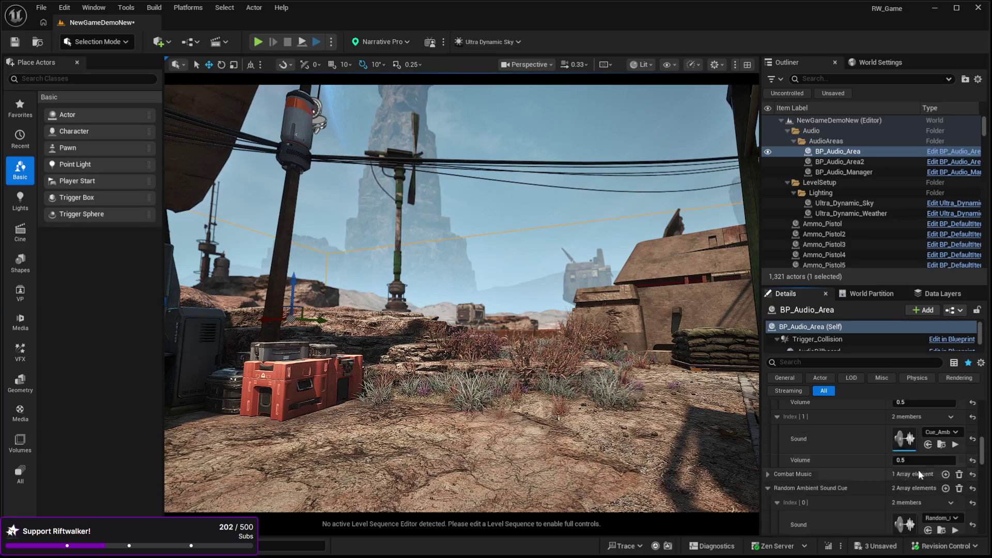
left_click(955, 445)
scroll(821, 442, "down", 1)
scroll(820, 442, "down", 1)
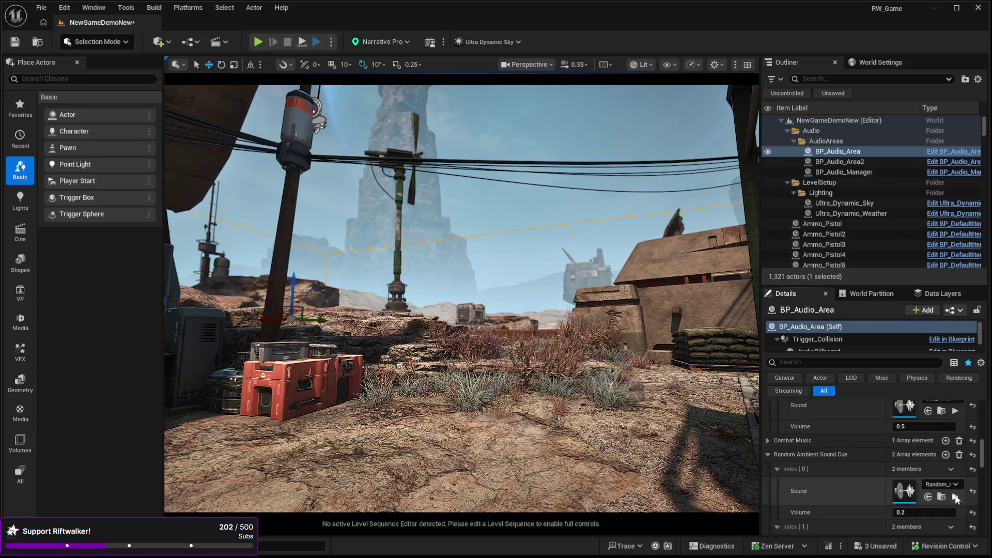
scroll(820, 451, "down", 3)
left_click(954, 472)
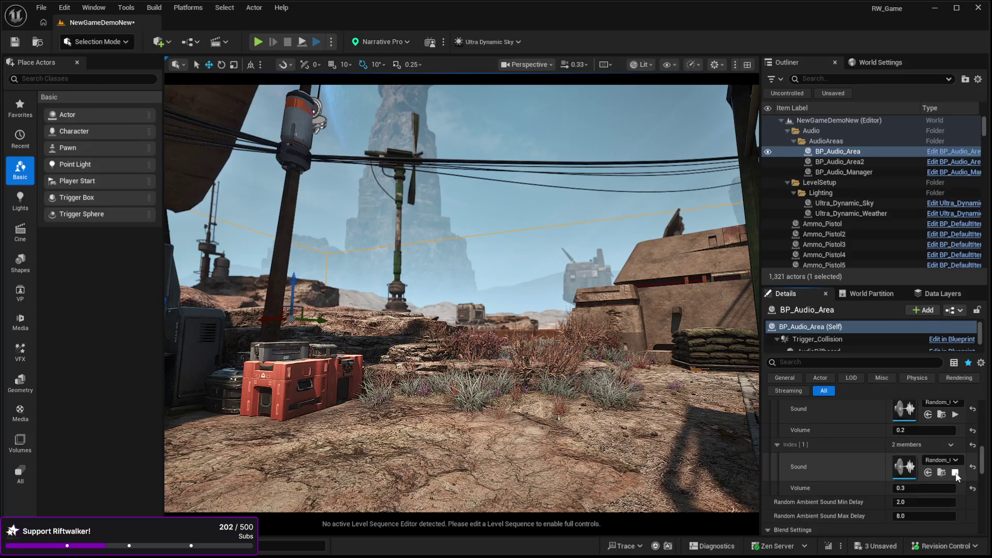
Enlarge the Details panel and scroll back up to the Ambient Sounds list.
scroll(843, 429, "down", 3)
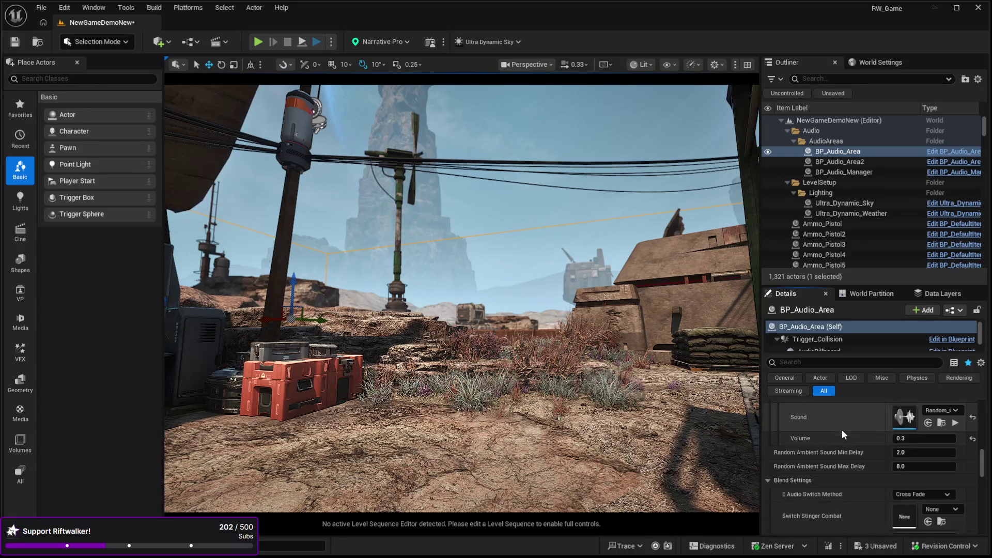
scroll(844, 454, "up", 2)
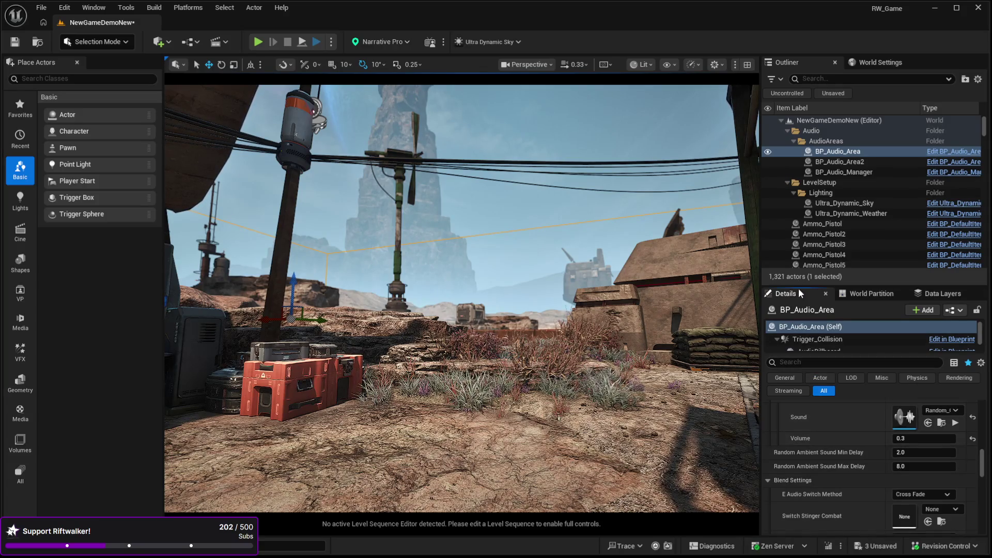
left_click_drag(798, 288, 798, 89)
scroll(808, 393, "down", 2)
scroll(819, 396, "up", 6)
scroll(823, 416, "up", 2)
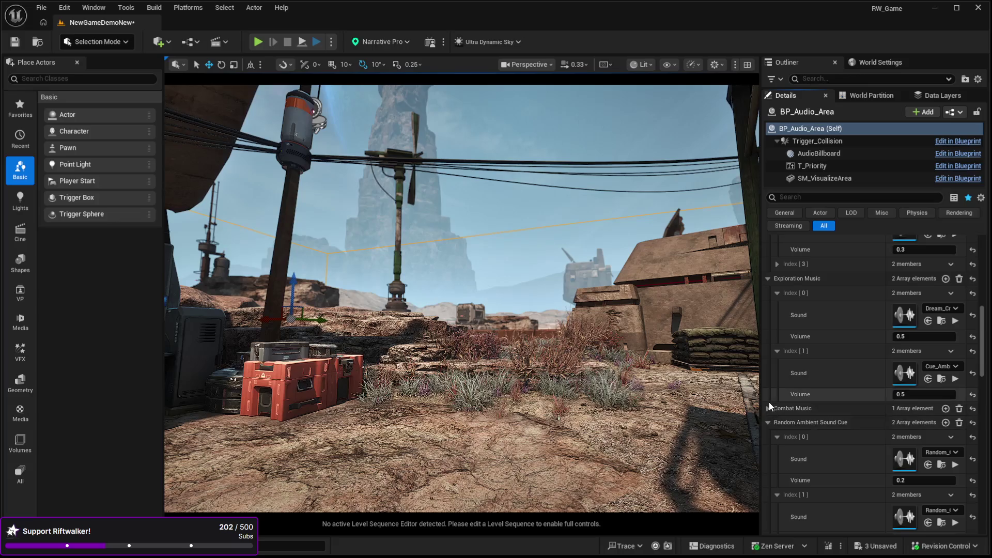
scroll(778, 392, "up", 8)
scroll(790, 415, "up", 7)
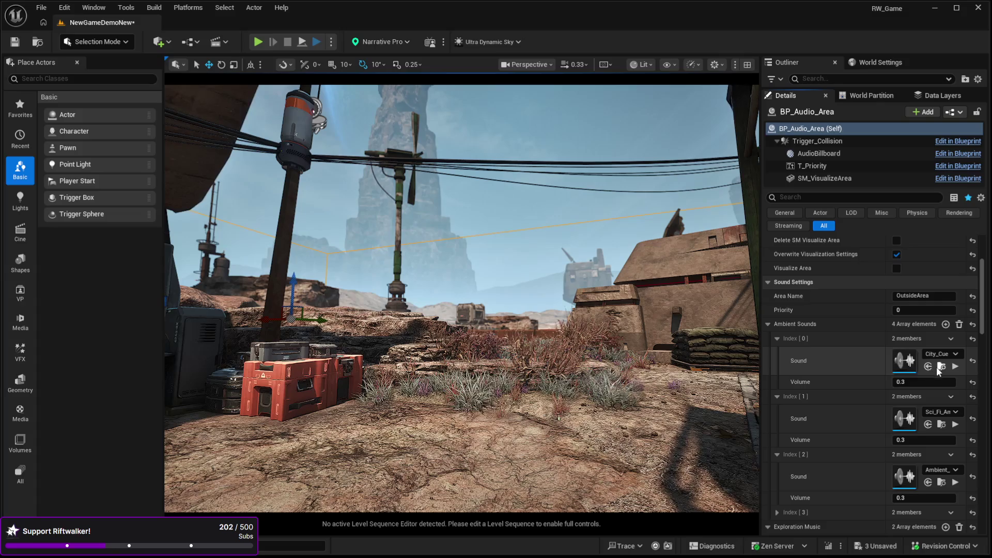
Preview the first three ambient sounds and expand Ambient Sounds index [3].
left_click(954, 367)
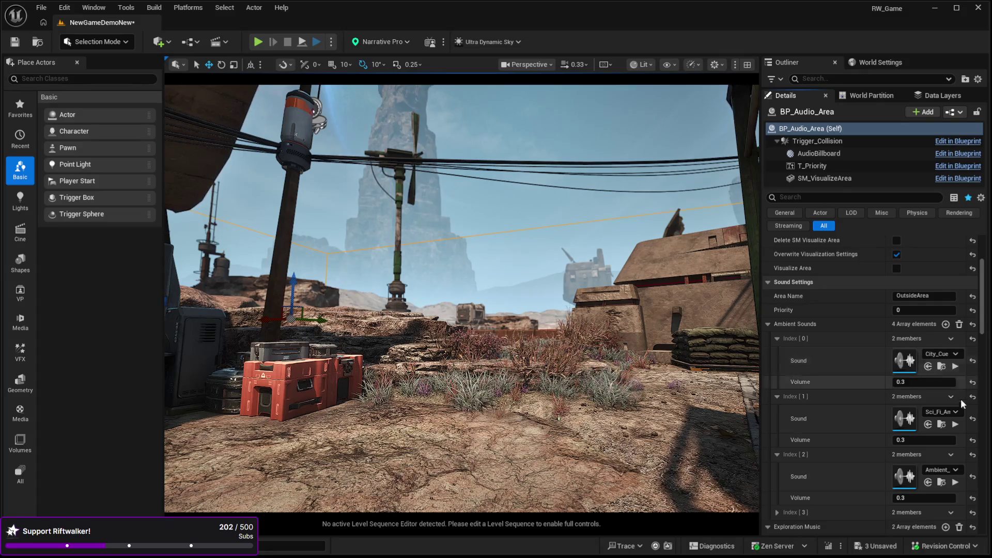
left_click(954, 425)
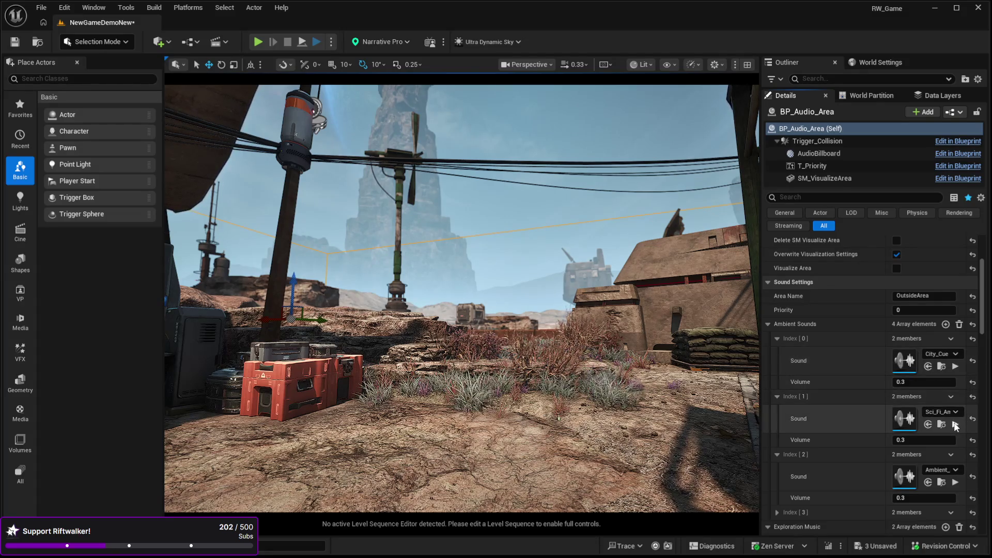
left_click(955, 482)
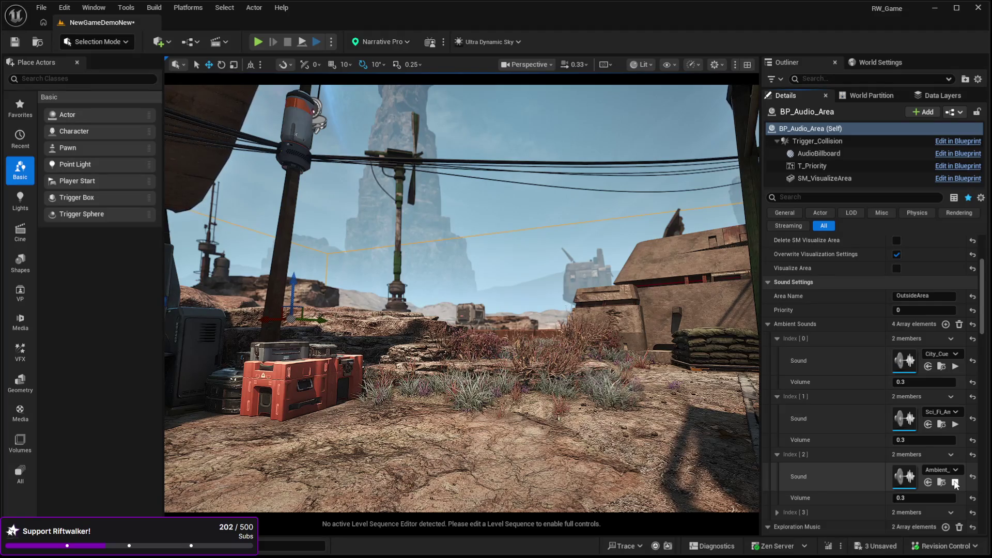
scroll(982, 322, "down", 3)
scroll(982, 321, "down", 5)
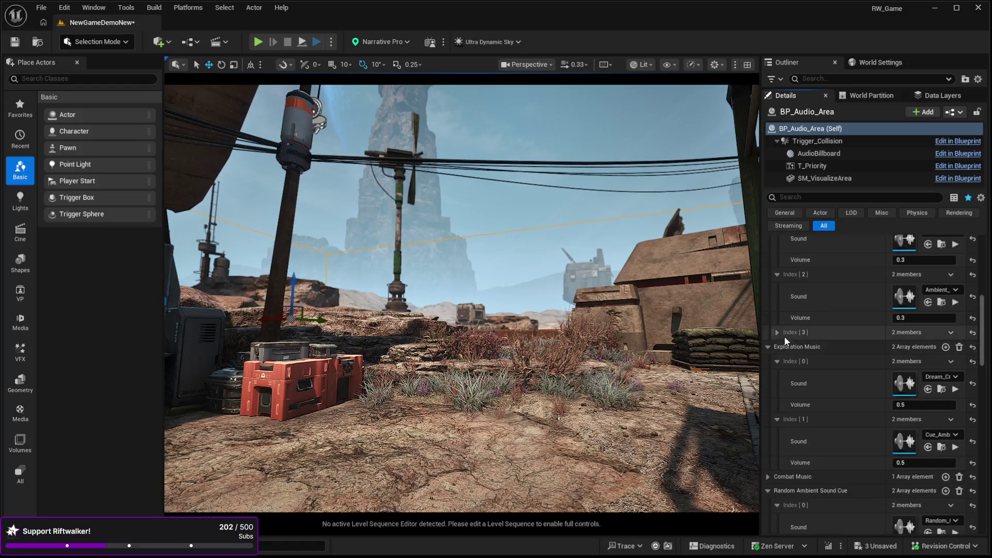
left_click(777, 332)
Preview the fourth ambient sound of BP_Audio_Area, then stop the preview.
left_click(954, 360)
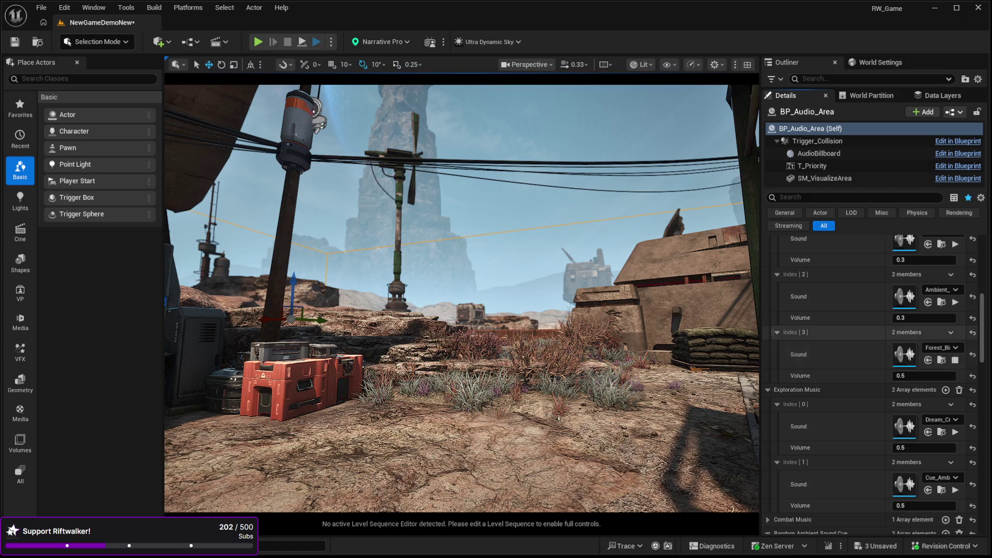
scroll(977, 287, "up", 5)
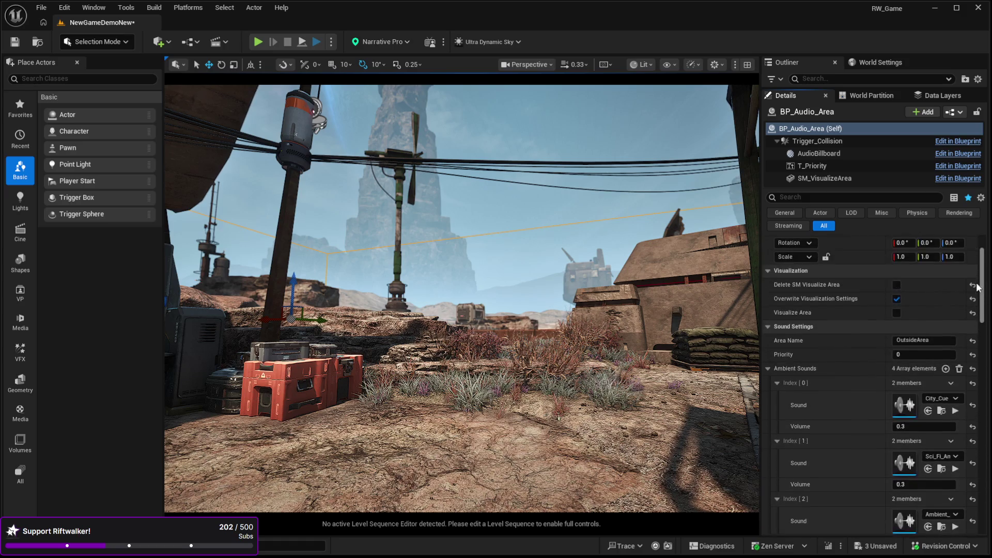
scroll(977, 287, "down", 3)
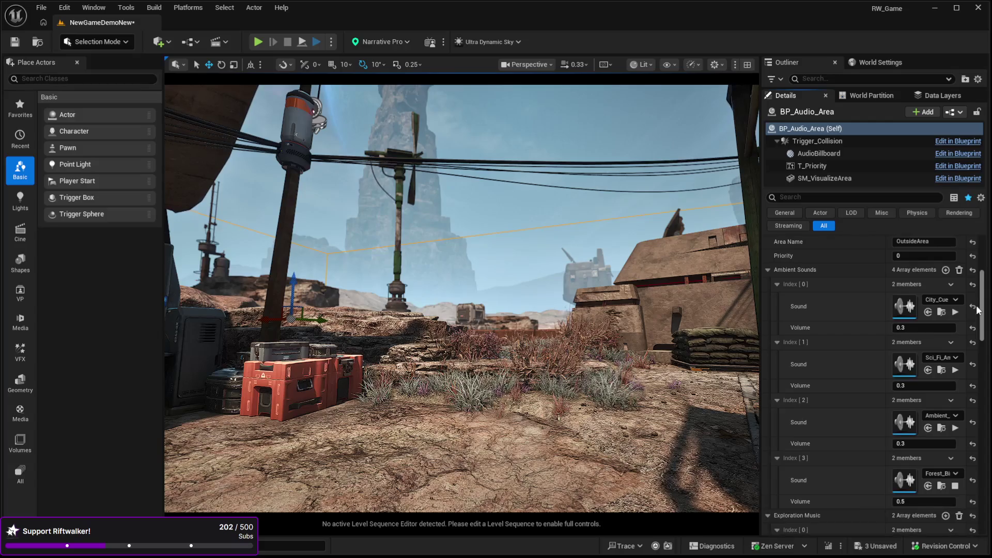
scroll(977, 315, "down", 1)
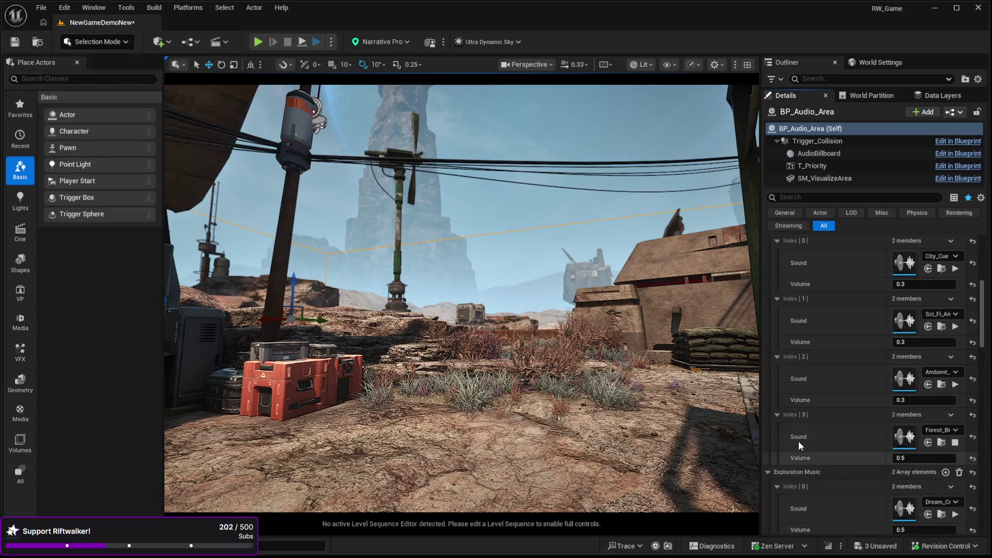
left_click(955, 443)
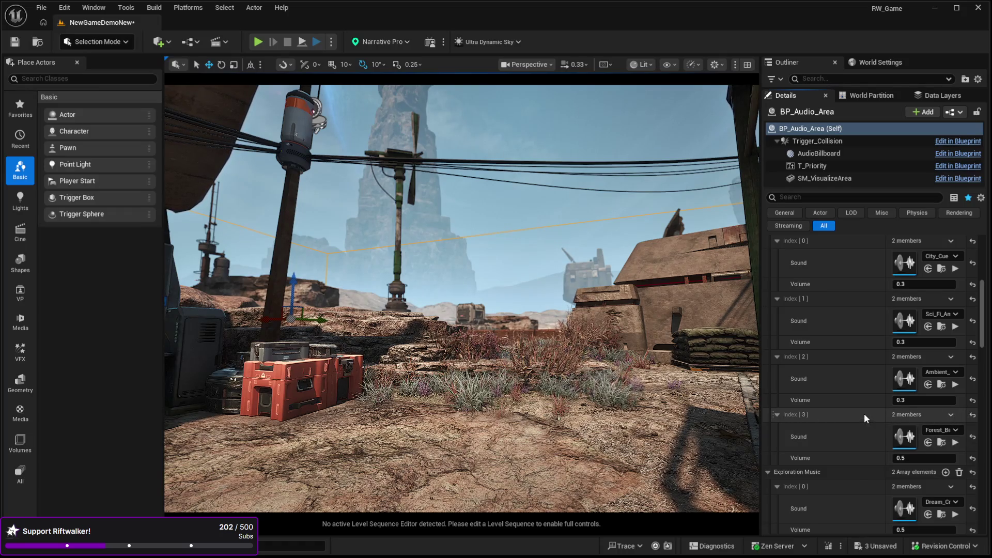
Set the fourth ambient sound's volume to 0.7.
scroll(864, 416, "up", 1)
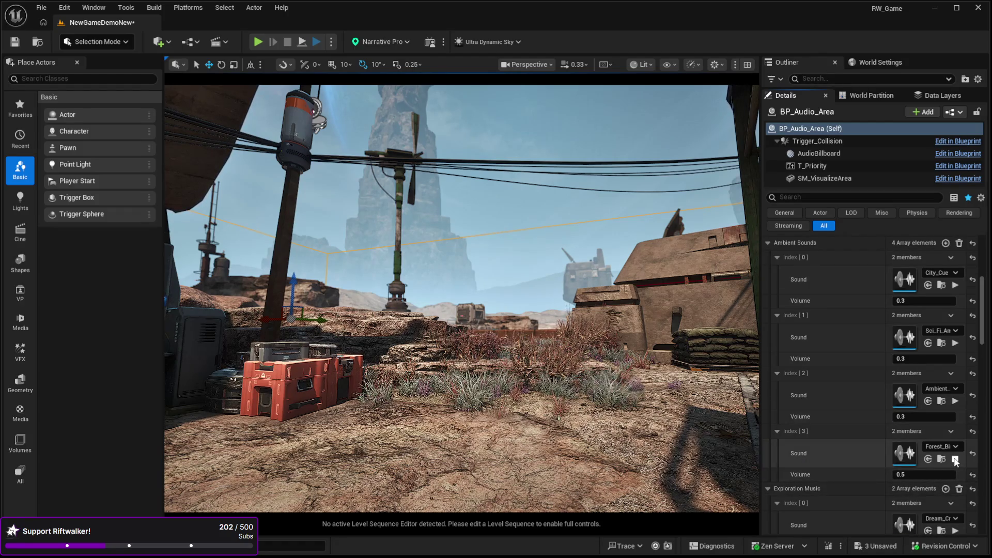
left_click(923, 473)
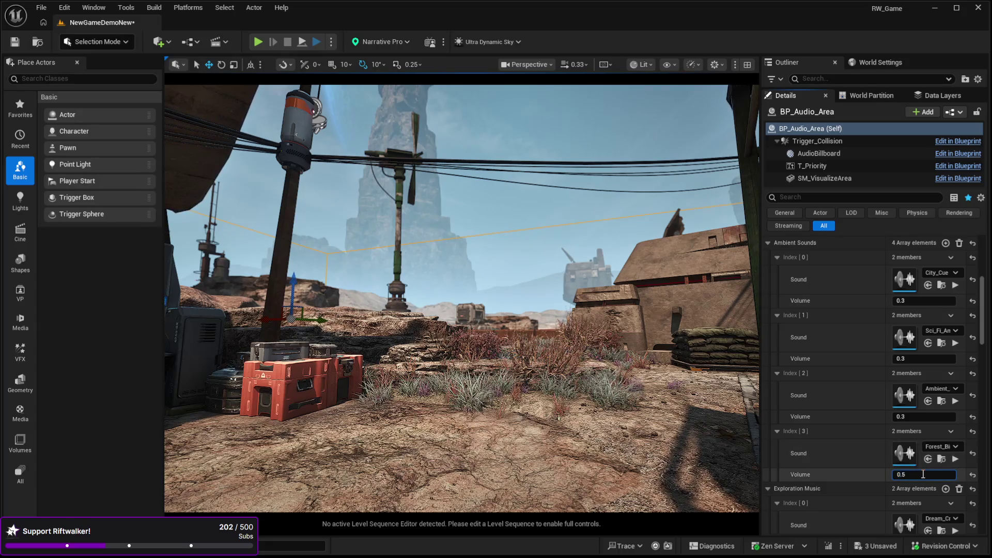
type("0.7")
left_click(863, 460)
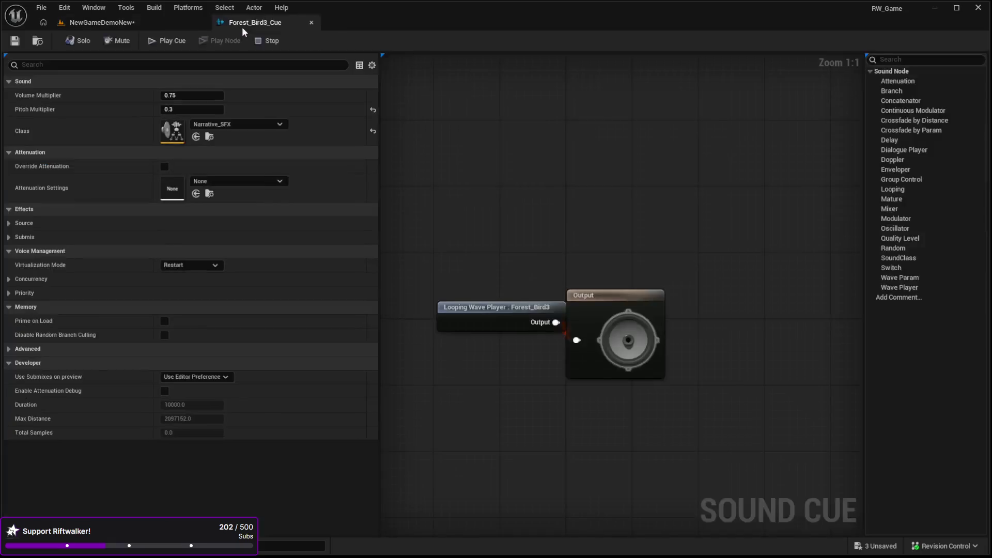
Preview the Forest_Bird3_Cue Output, reset its pitch multiplier, and reposition the Looping Wave Player node.
left_click(77, 21)
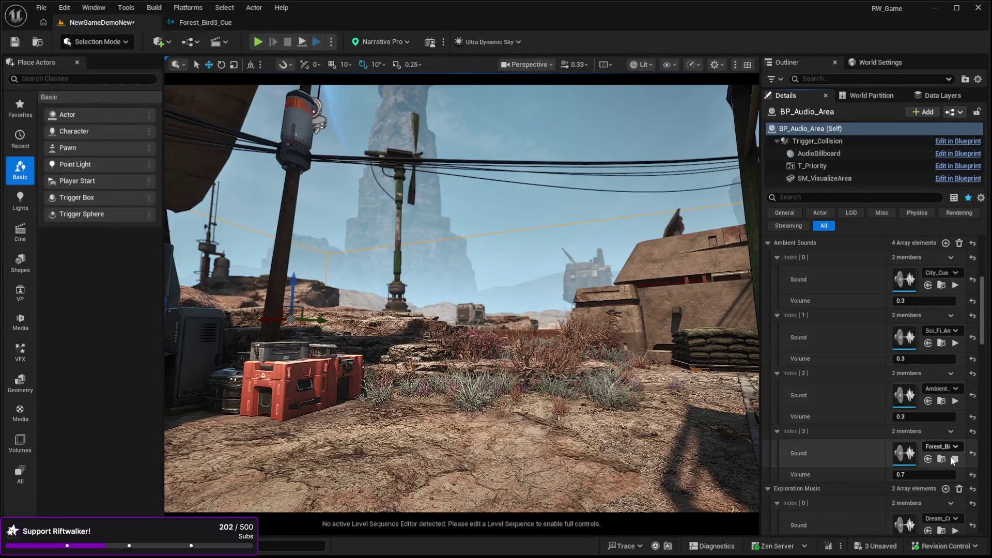
left_click(199, 20)
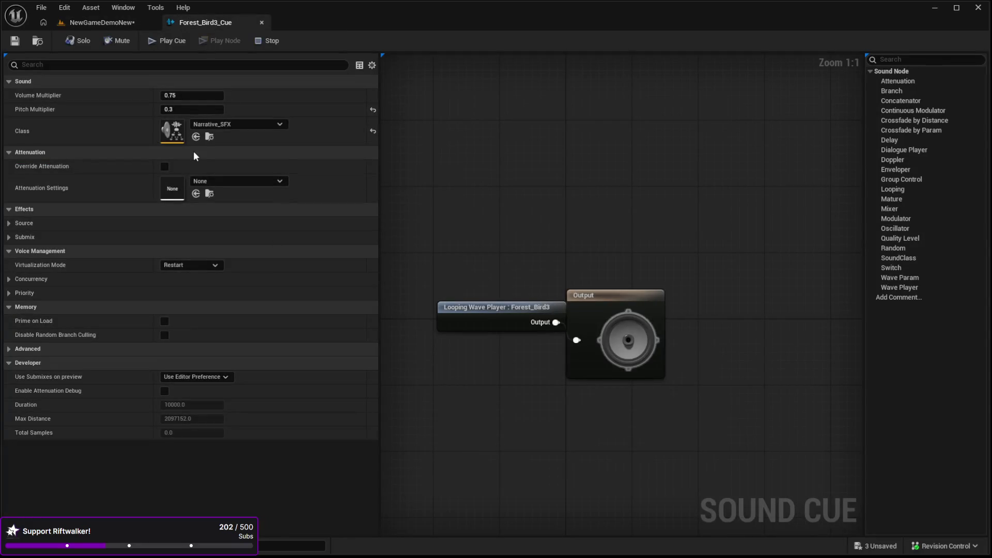
left_click(588, 308)
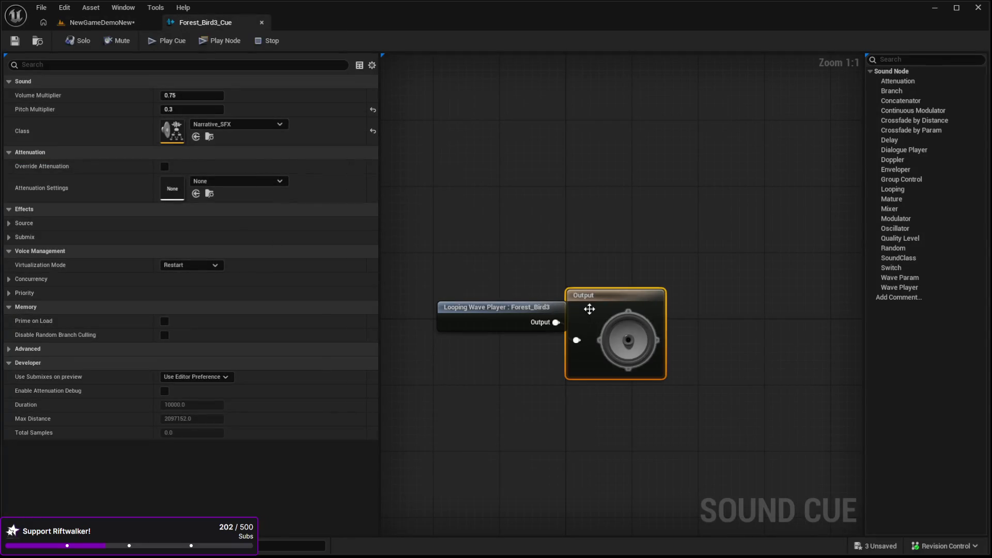
left_click(210, 41)
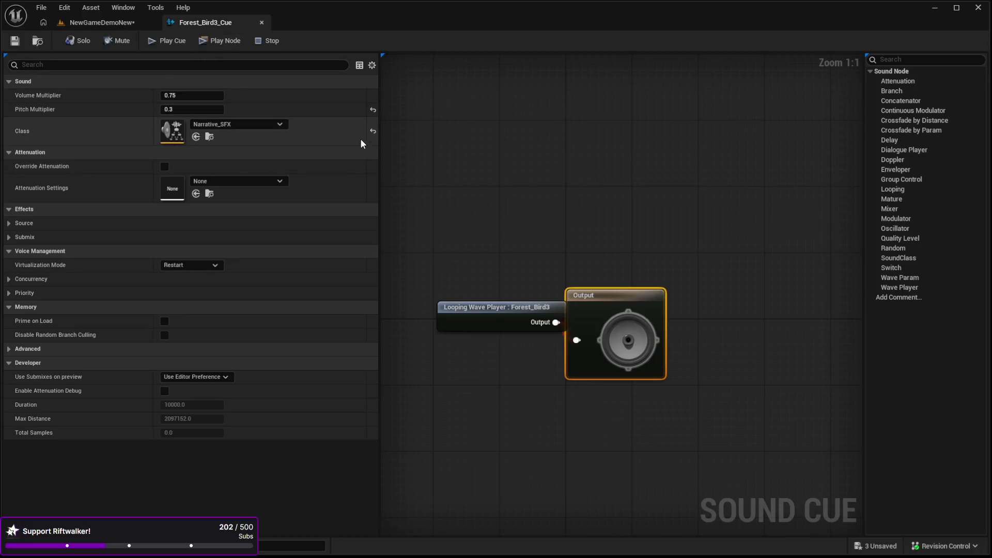
left_click(372, 111)
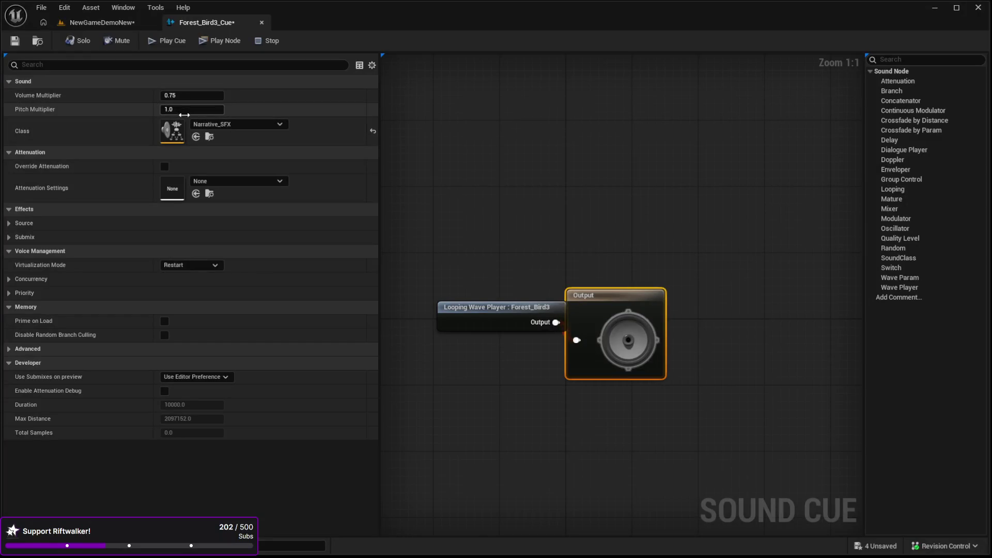
left_click_drag(499, 307, 471, 292)
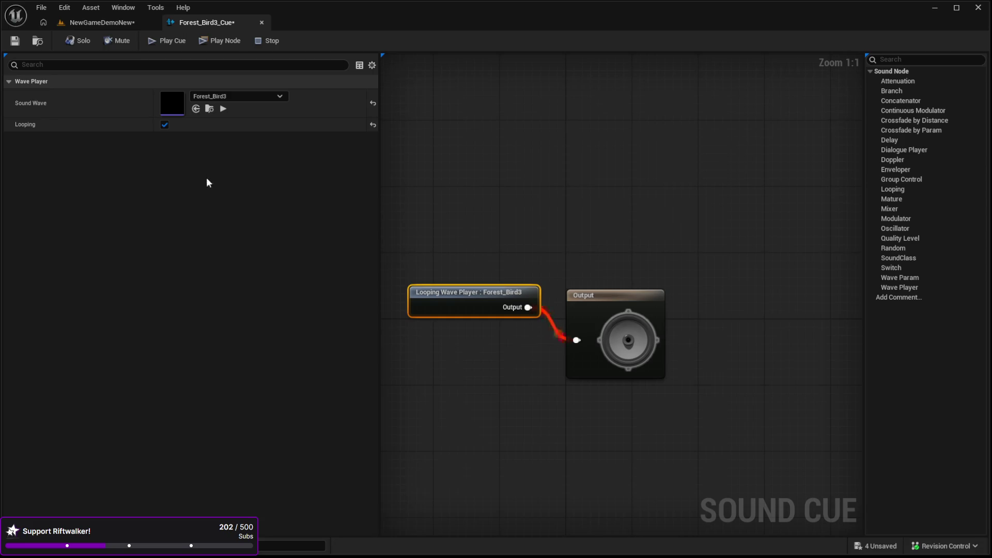
Set the Output's pitch multiplier back to 0.3 and close the Forest_Bird3_Cue editor.
left_click(583, 289)
left_click(198, 110)
type("0.3")
key("Return")
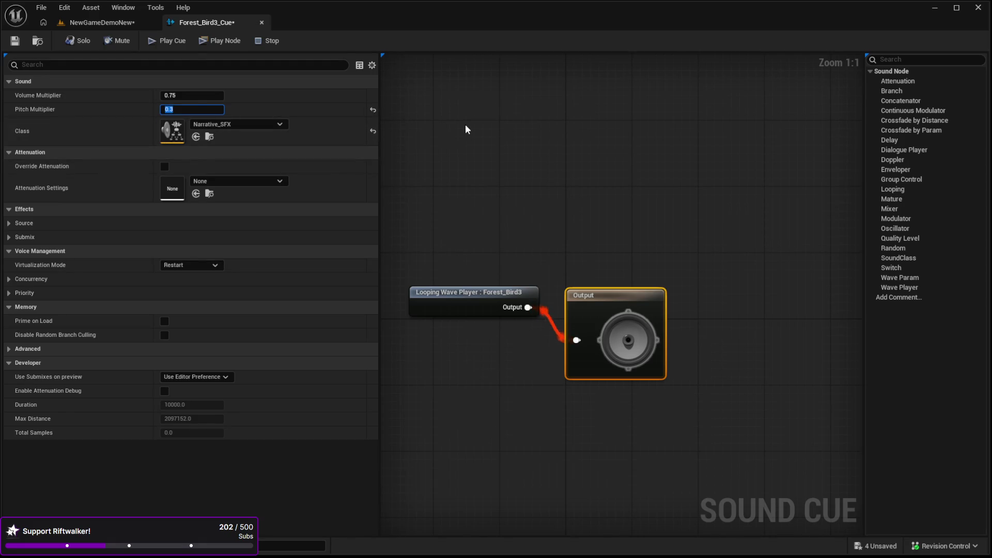
left_click(467, 130)
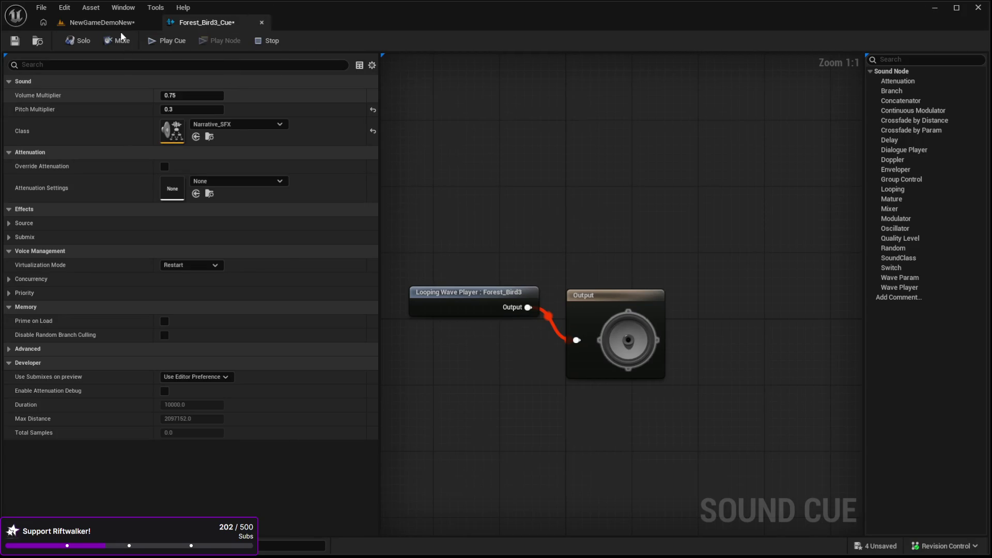
left_click(261, 22)
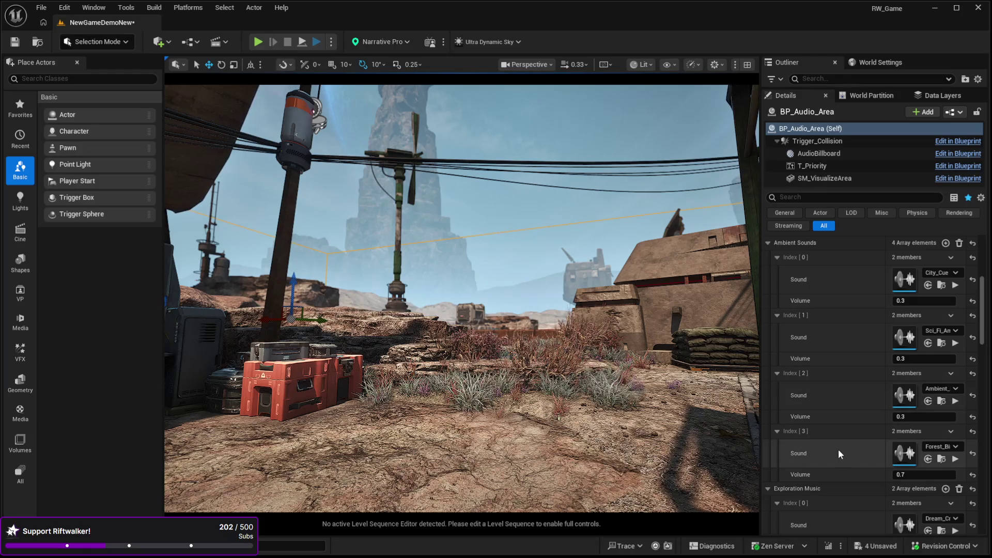
left_click(955, 459)
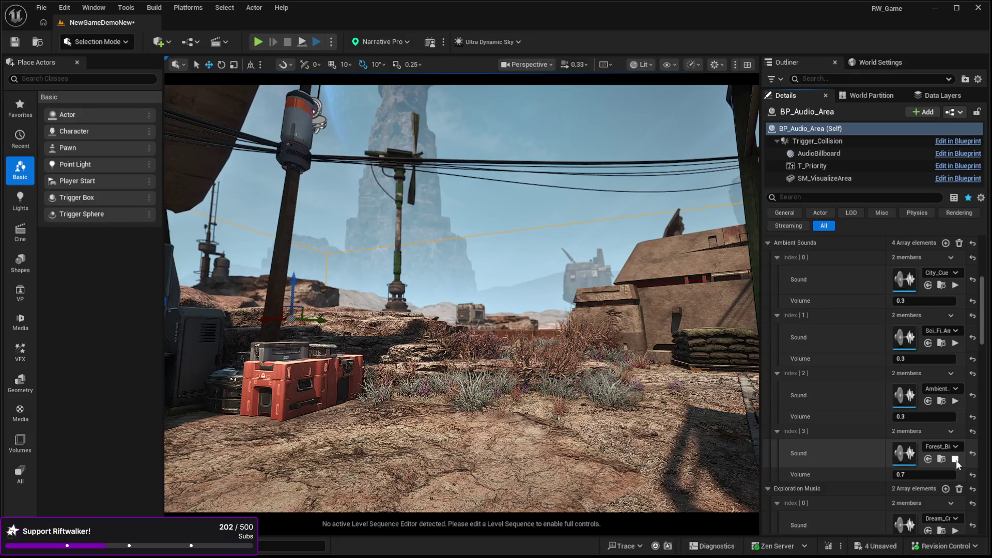
left_click(955, 459)
mouse_move(465, 299)
left_mouse_down()
mouse_move(478, 279)
mouse_move(426, 279)
mouse_move(465, 279)
left_mouse_up()
left_click(954, 344)
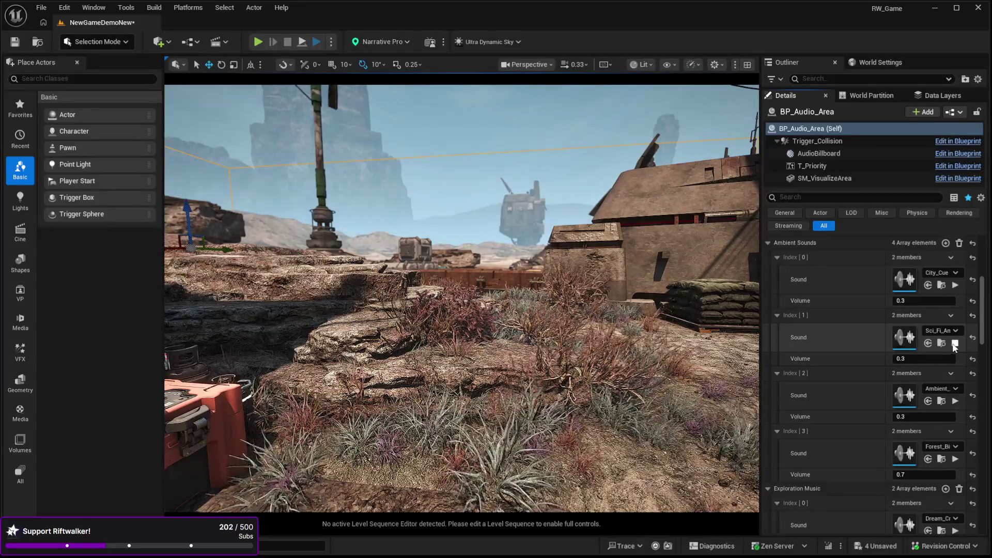
left_click(954, 402)
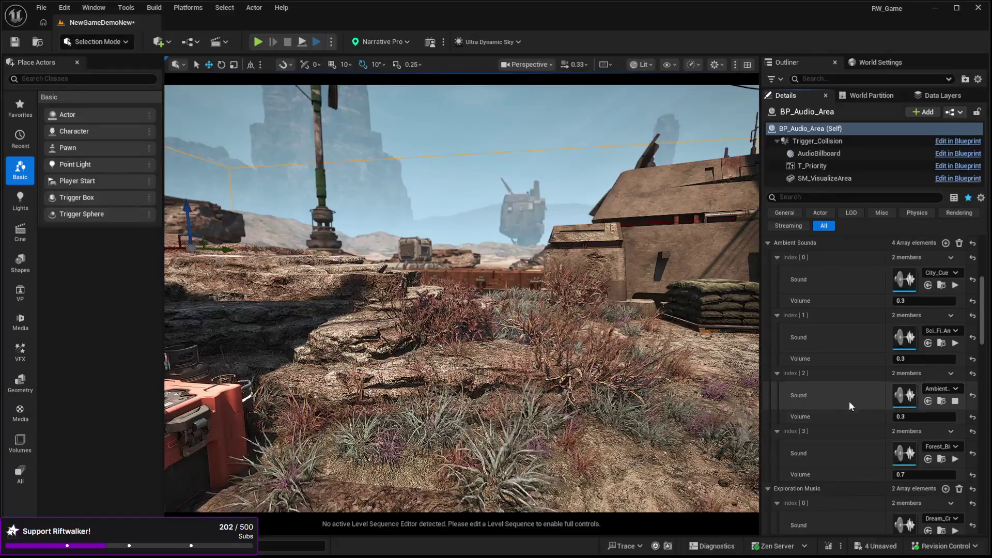
left_click(941, 459)
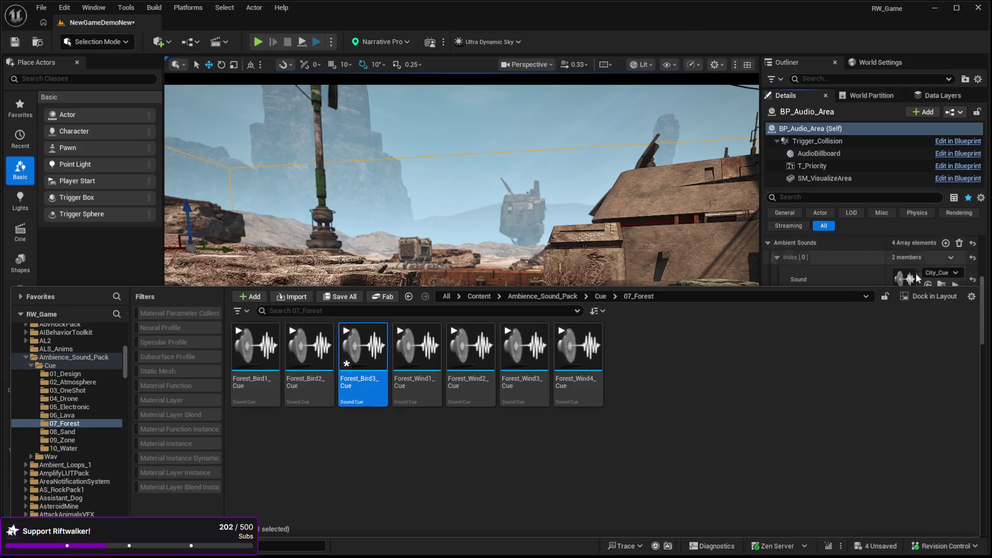
left_click(854, 235)
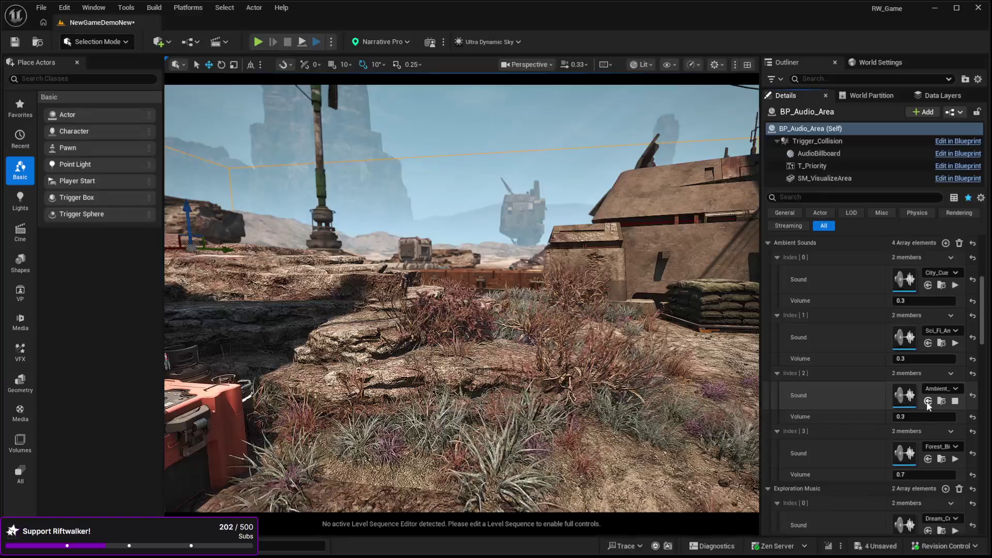
left_click(927, 402)
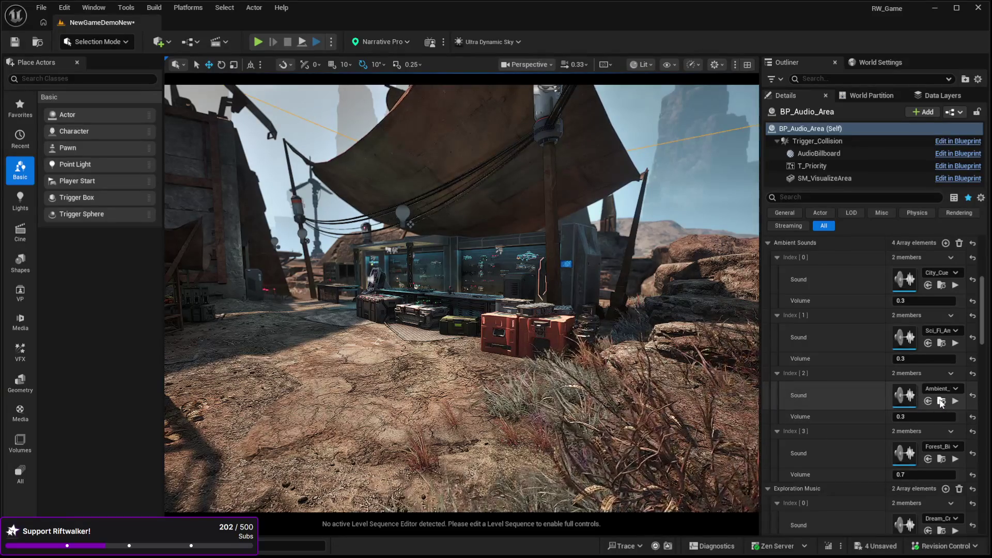
left_click(942, 402)
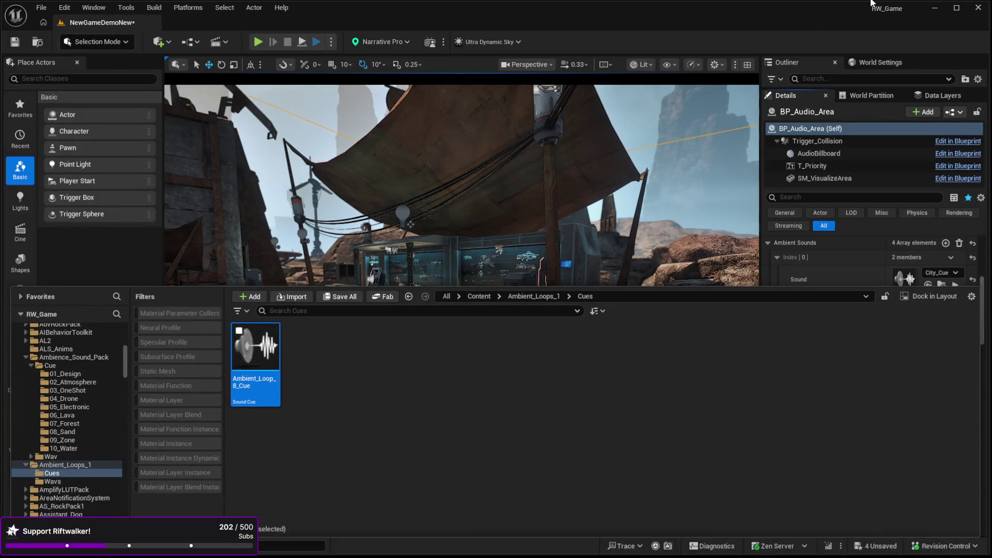
left_click(856, 233)
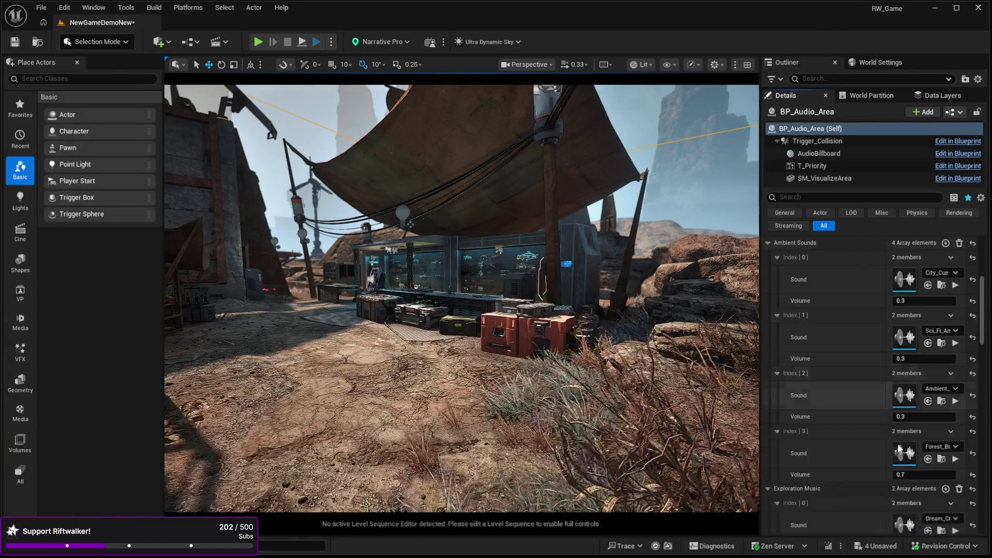
left_click_drag(983, 330, 982, 323)
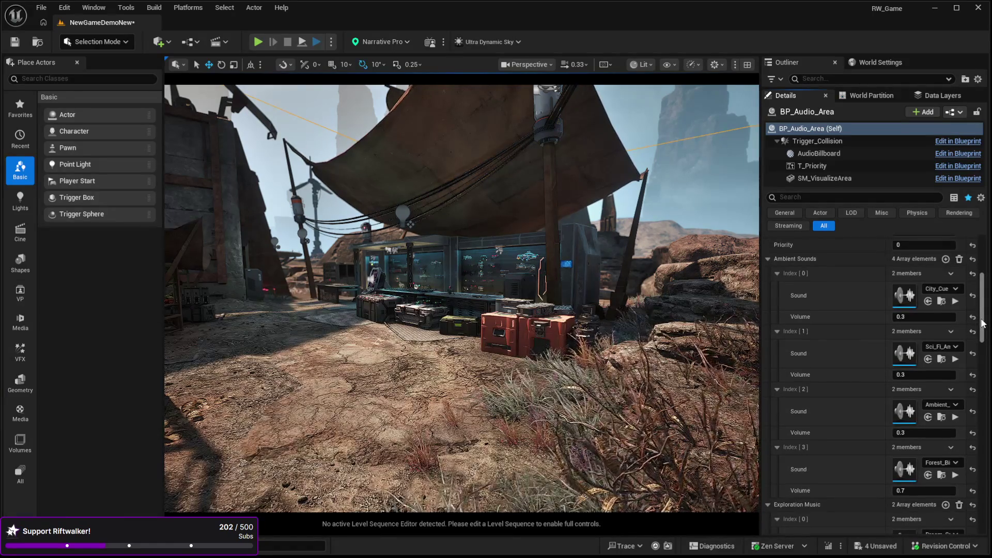
scroll(982, 323, "down", 1)
left_click(955, 401)
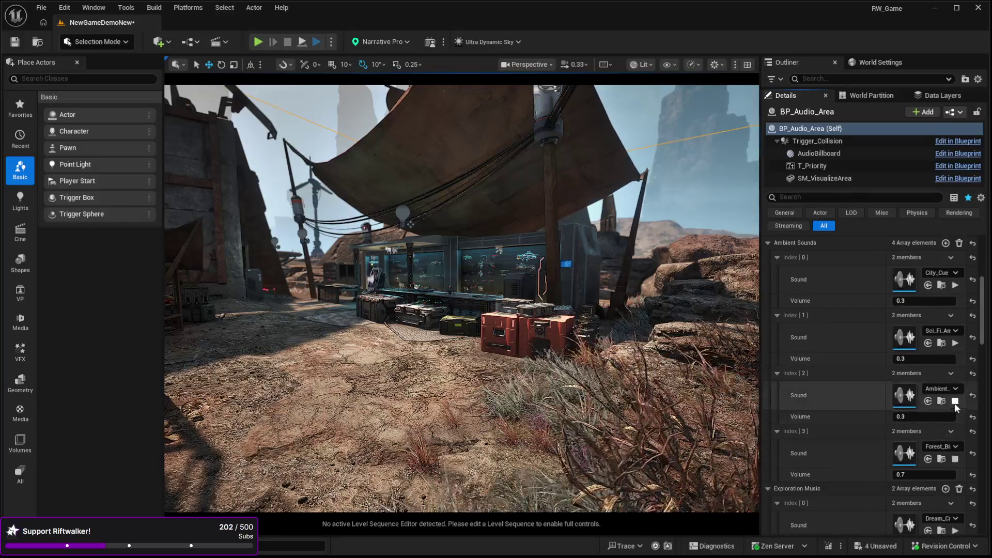
left_click(955, 402)
left_click(955, 343)
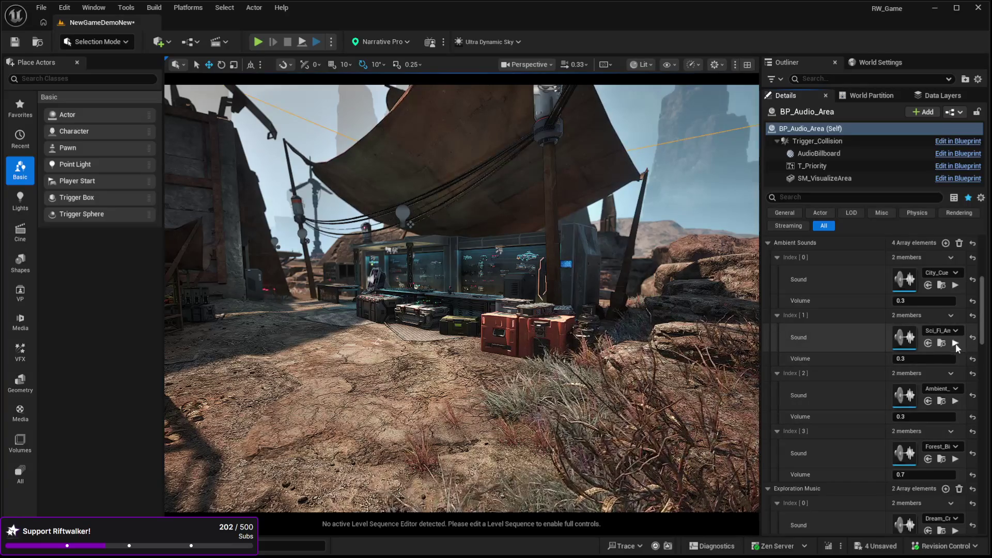
left_click(955, 402)
left_click(954, 402)
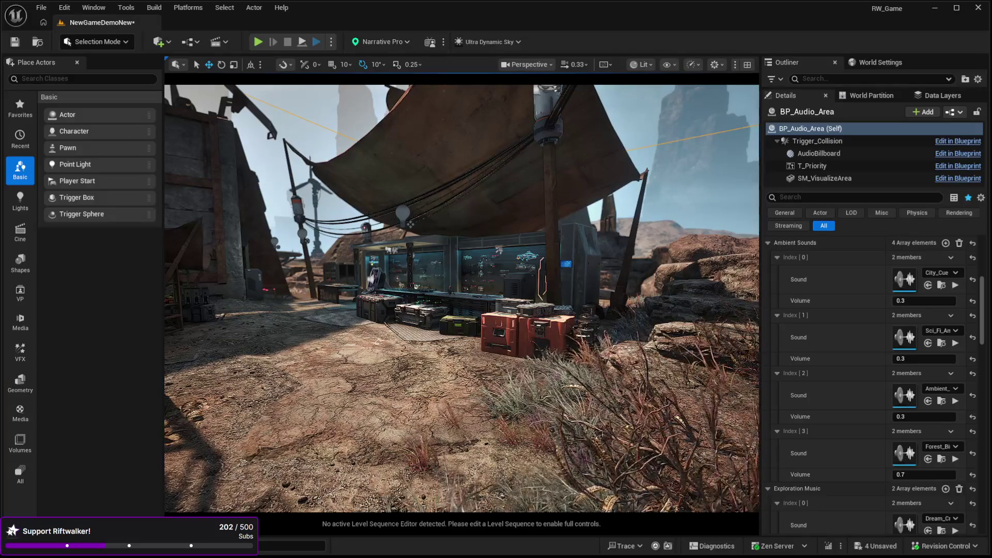
left_click(955, 402)
left_click(954, 458)
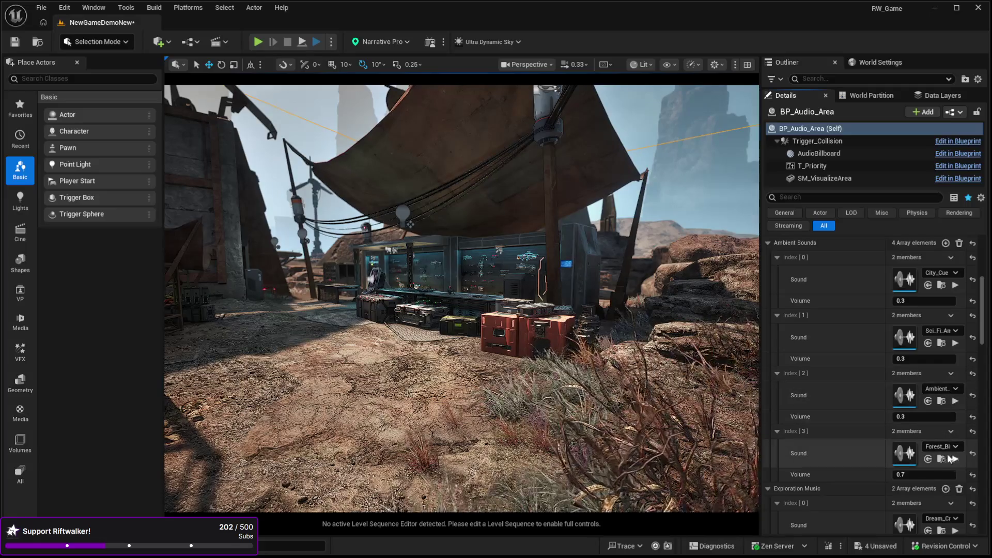
left_click(941, 401)
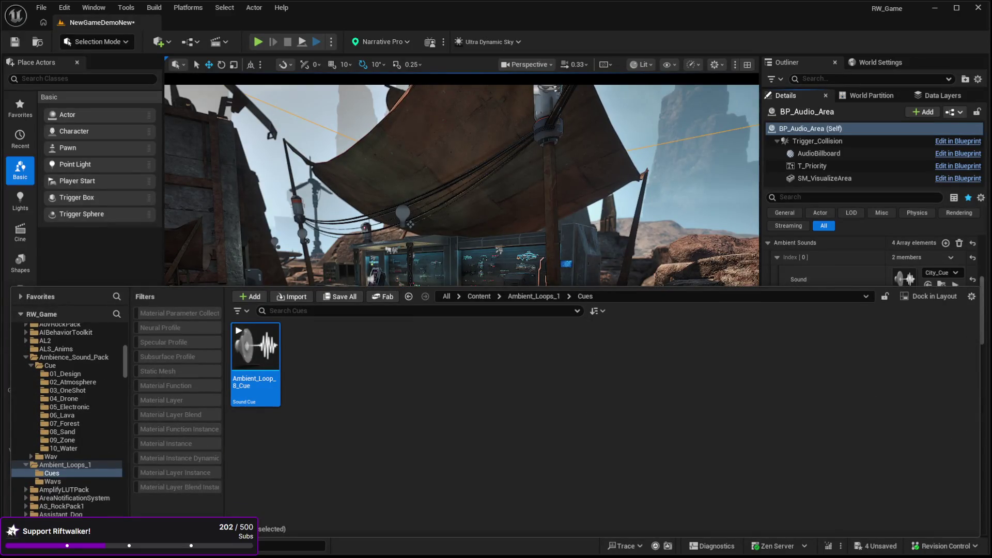
left_click(824, 259)
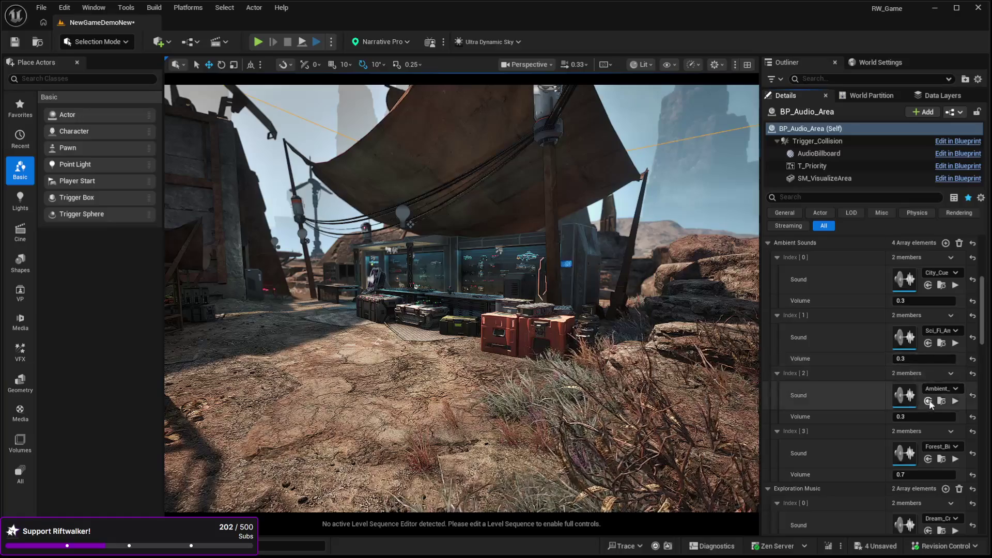
left_click(955, 401)
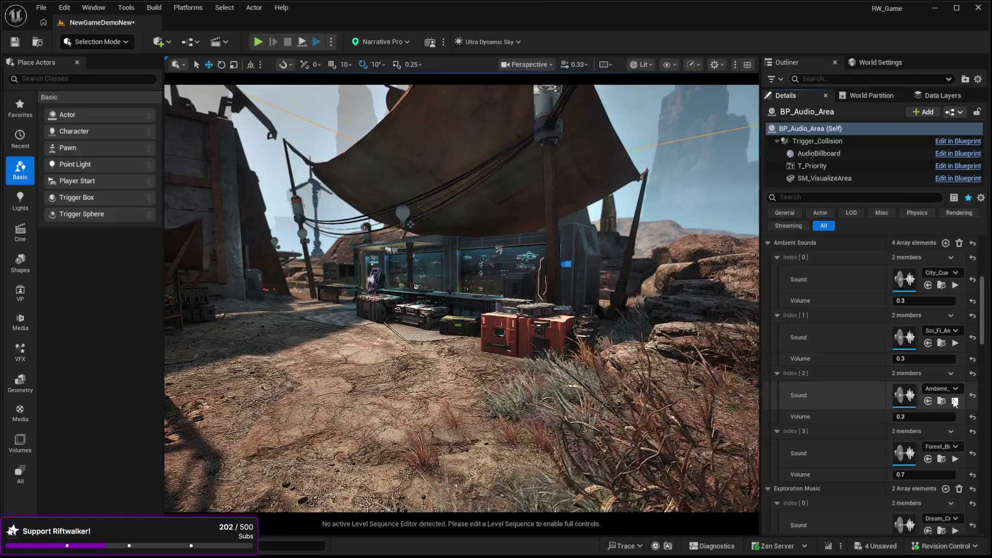
left_click(954, 401)
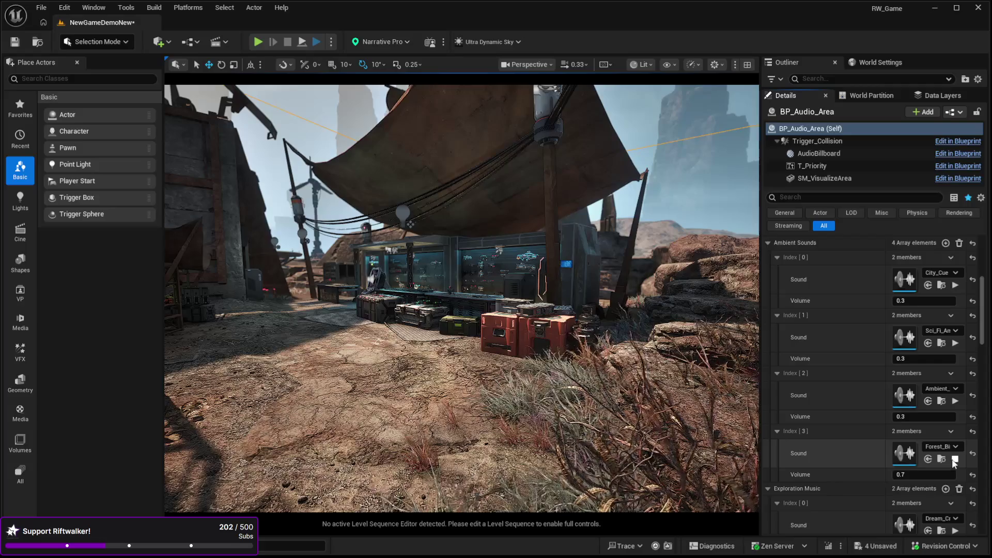
left_click(940, 401)
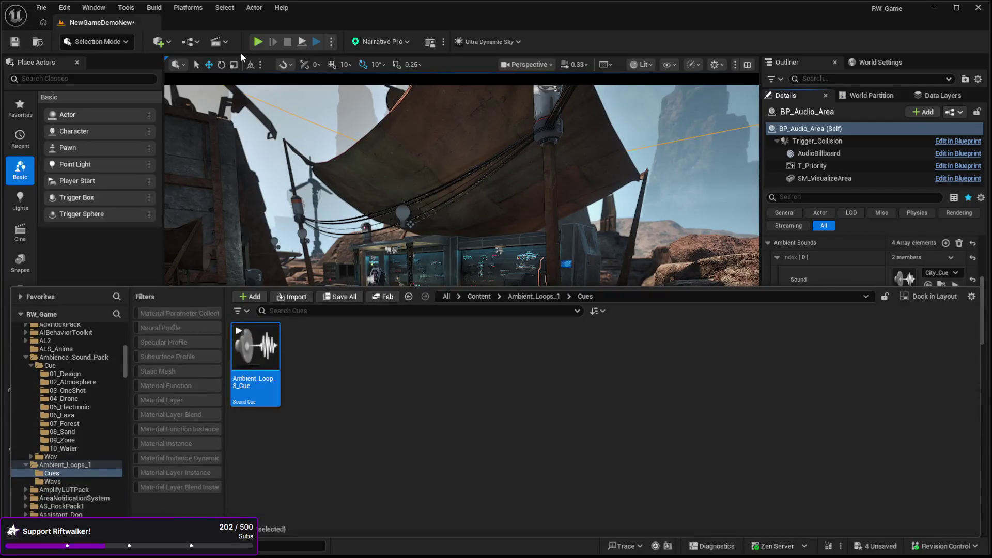
left_click(93, 8)
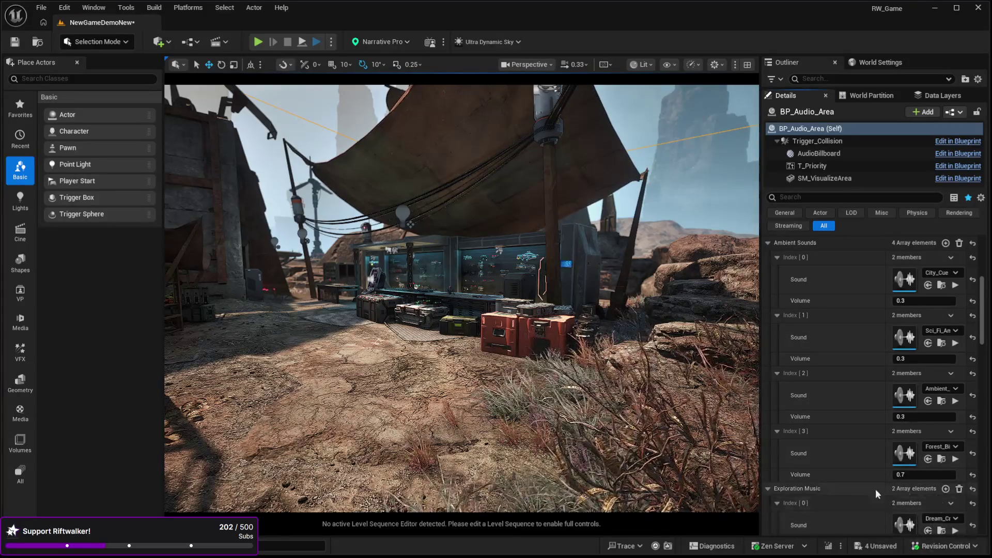
Add a fifth ambient sound entry holding Ambient_Loop_8_Cue at volume 0.3.
left_click(945, 243)
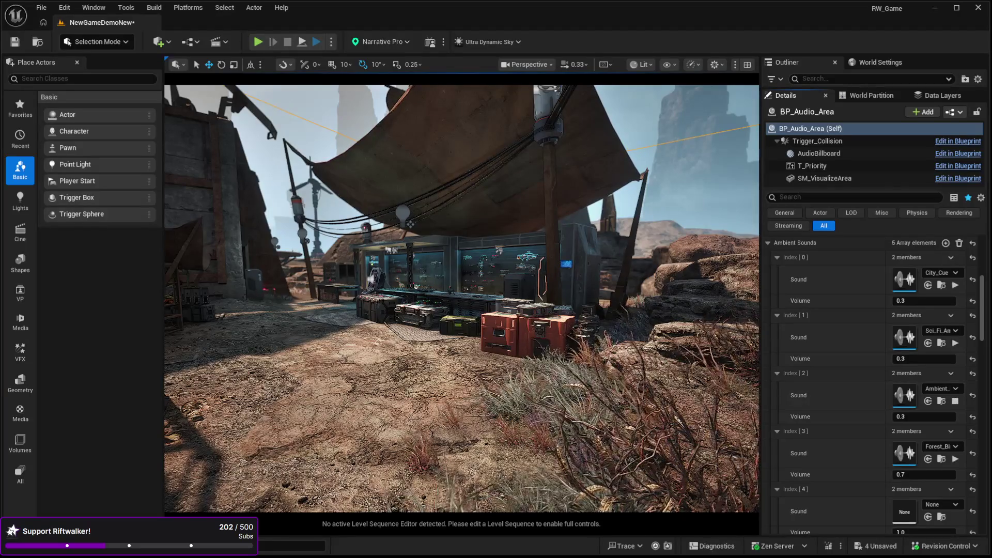
left_click(927, 516)
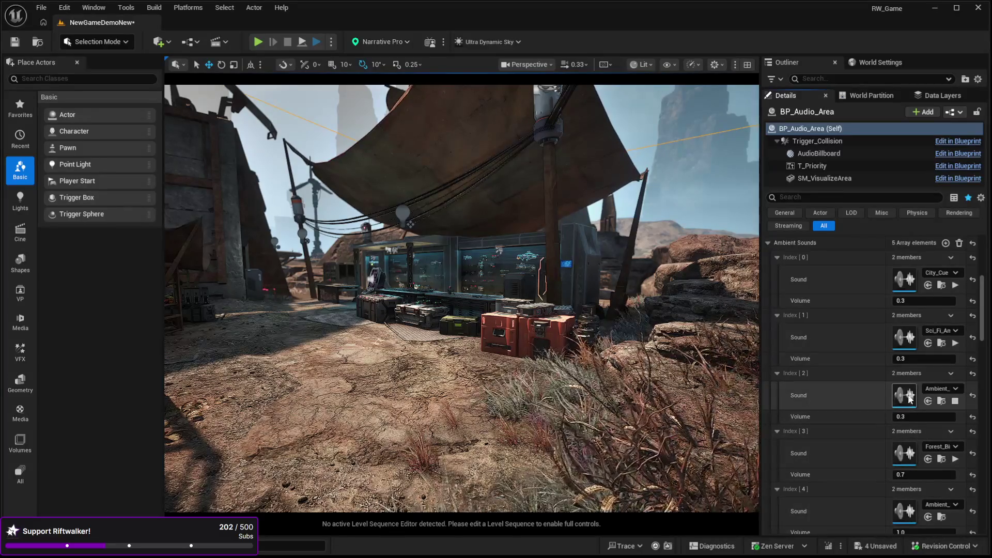
left_click(955, 401)
left_click(904, 528)
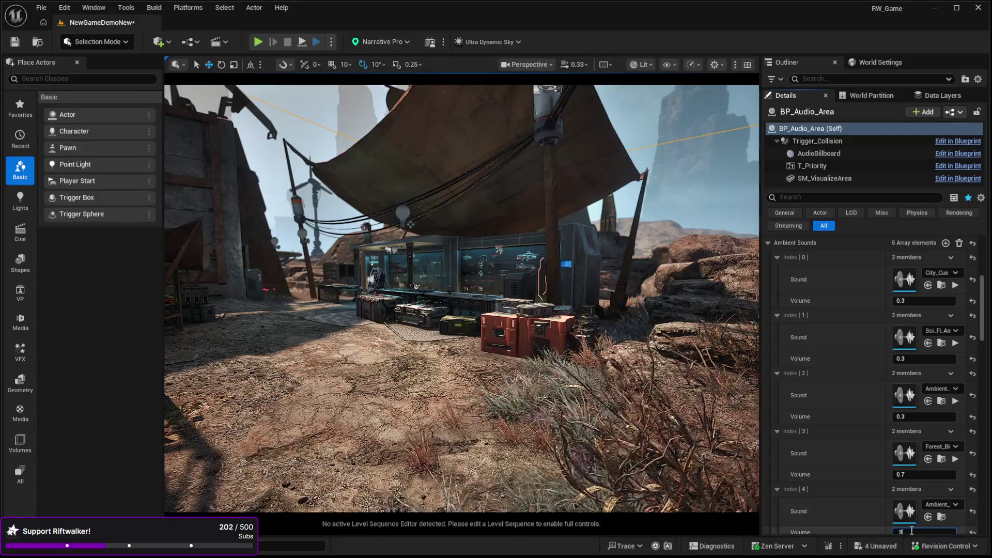
type("0.3")
left_click(841, 473)
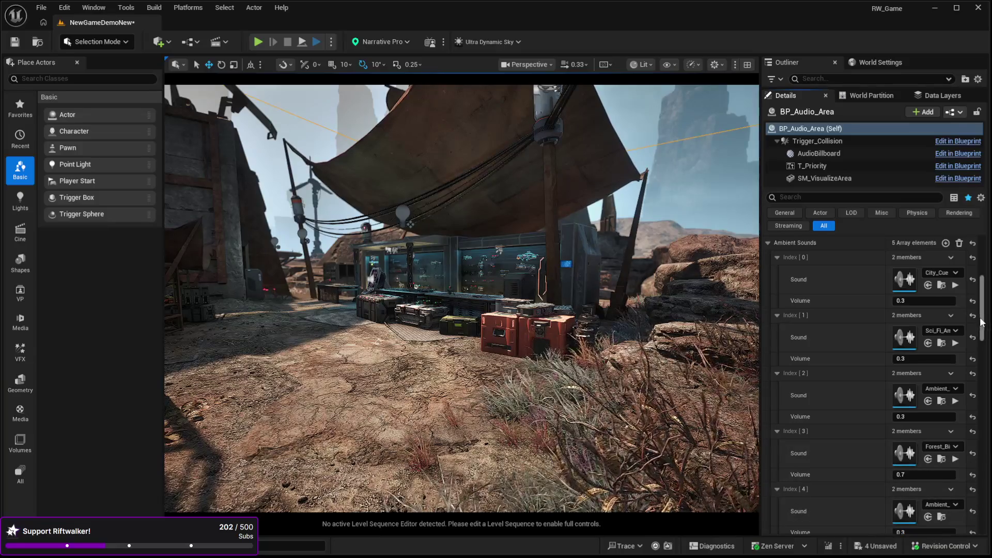
Preview the Forest_Bird3_Cue and third-slot sounds, then widen the Details panel.
scroll(982, 321, "down", 3)
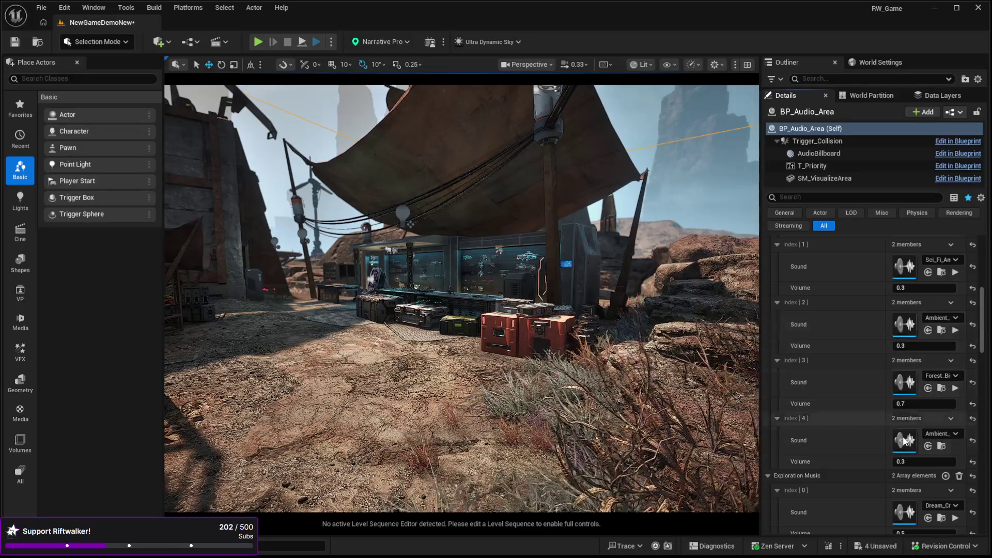
left_click(956, 389)
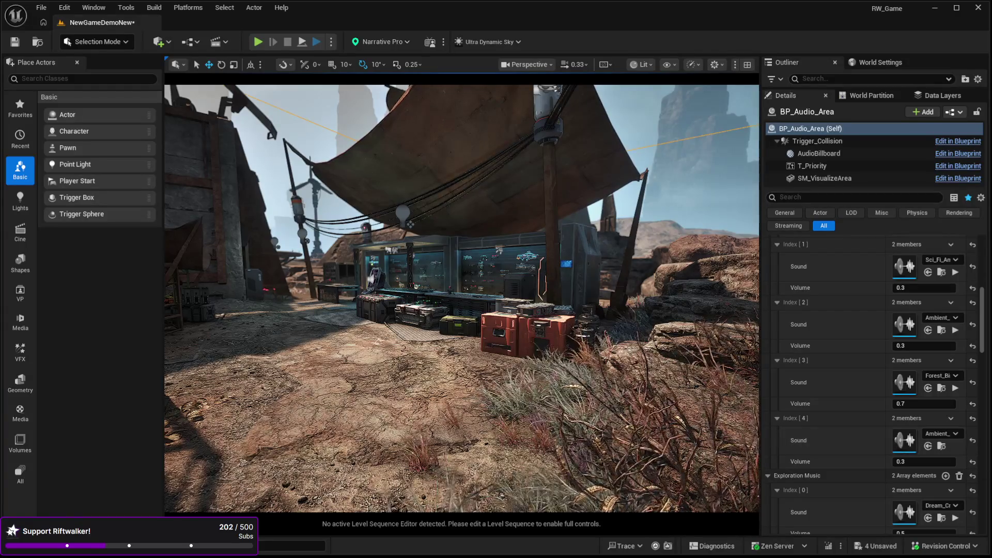
left_click(954, 330)
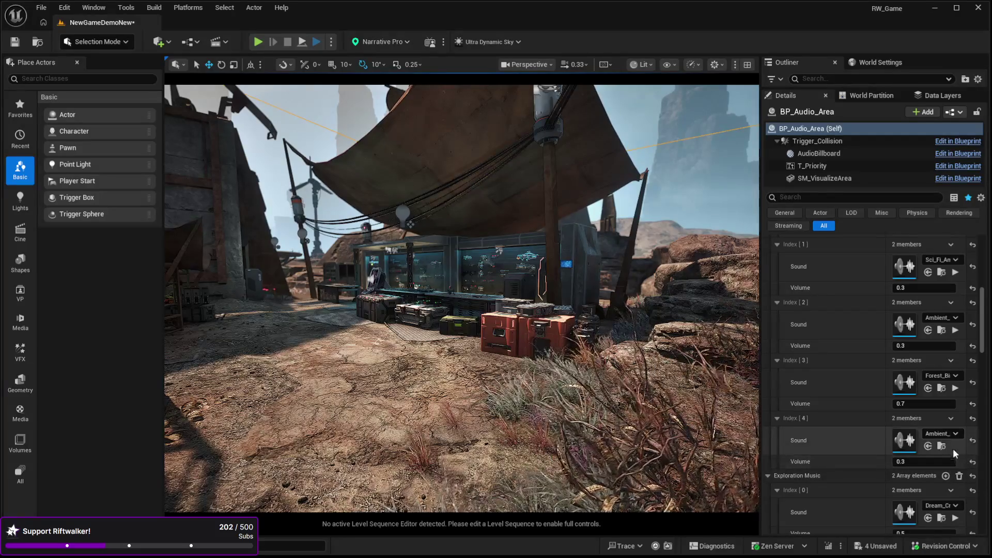
left_click_drag(760, 395, 700, 394)
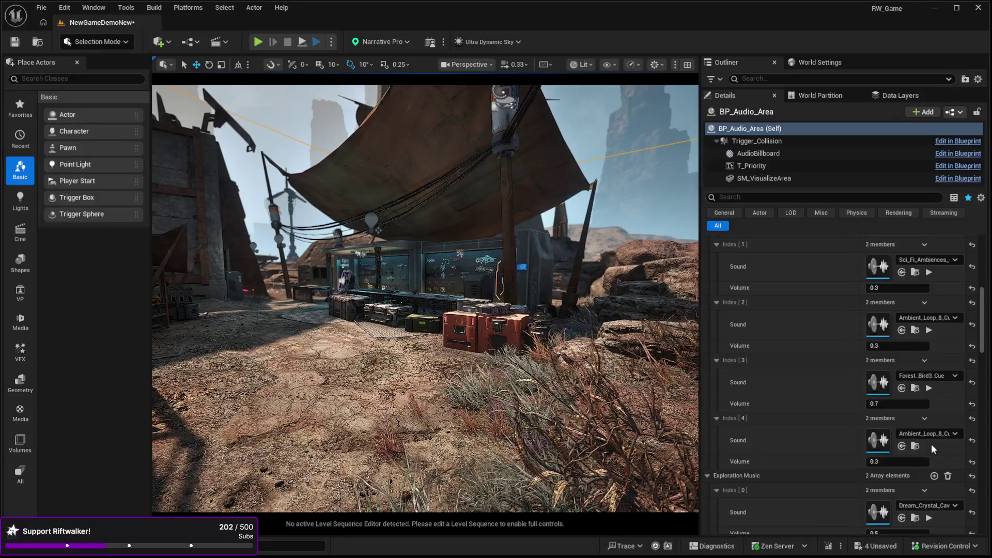
Undo the last change and reassign the ambient loop cue to the fifth slot.
key("ctrl+z")
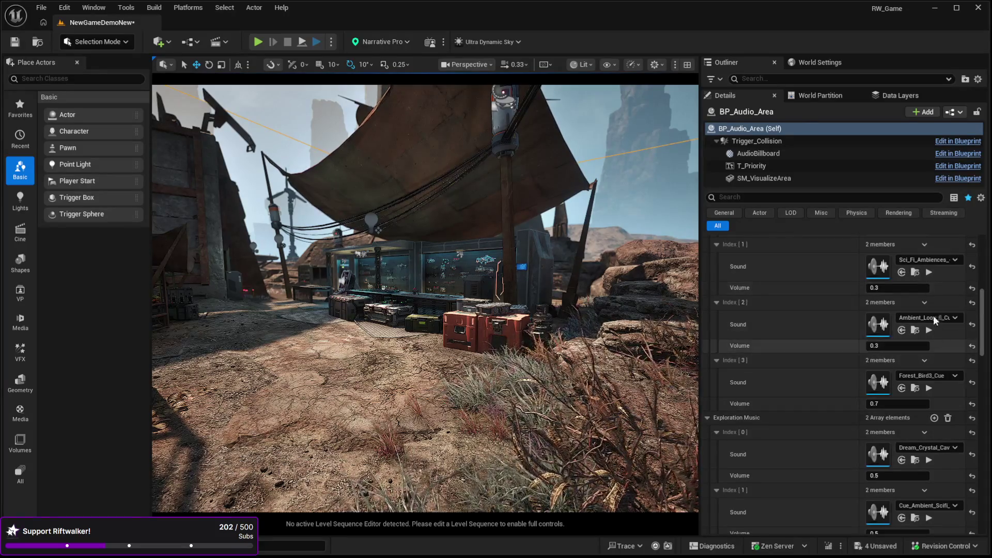
scroll(981, 320, "up", 3)
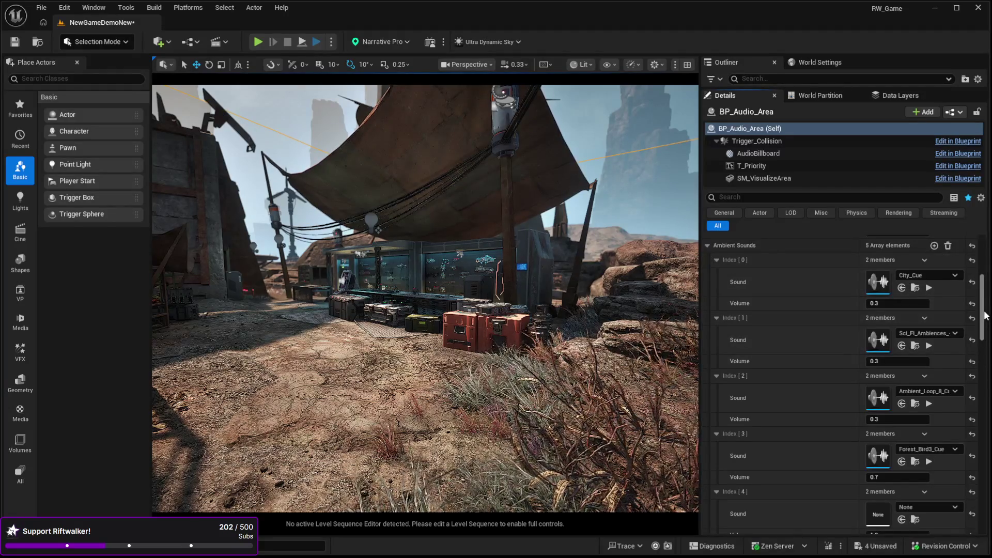
scroll(979, 325, "down", 5)
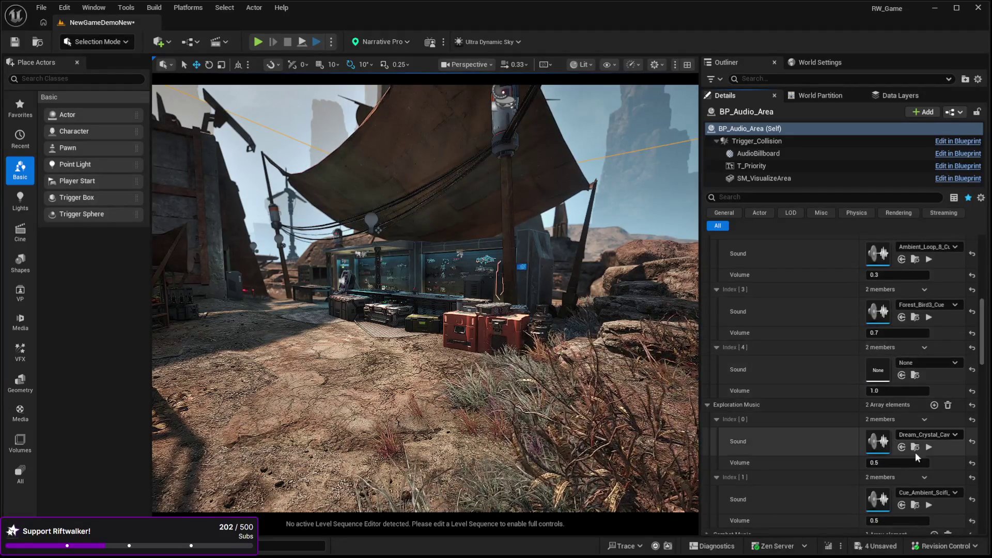
left_click(902, 375)
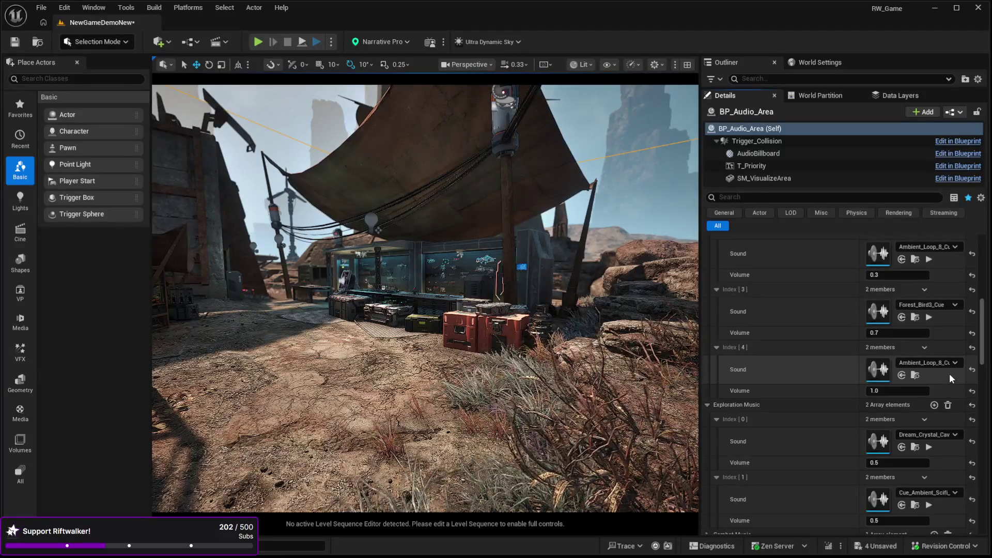
Set the third ambient slot's sound to Forest_Bird3_Cue and preview it.
scroll(983, 333, "up", 3)
scroll(984, 334, "up", 1)
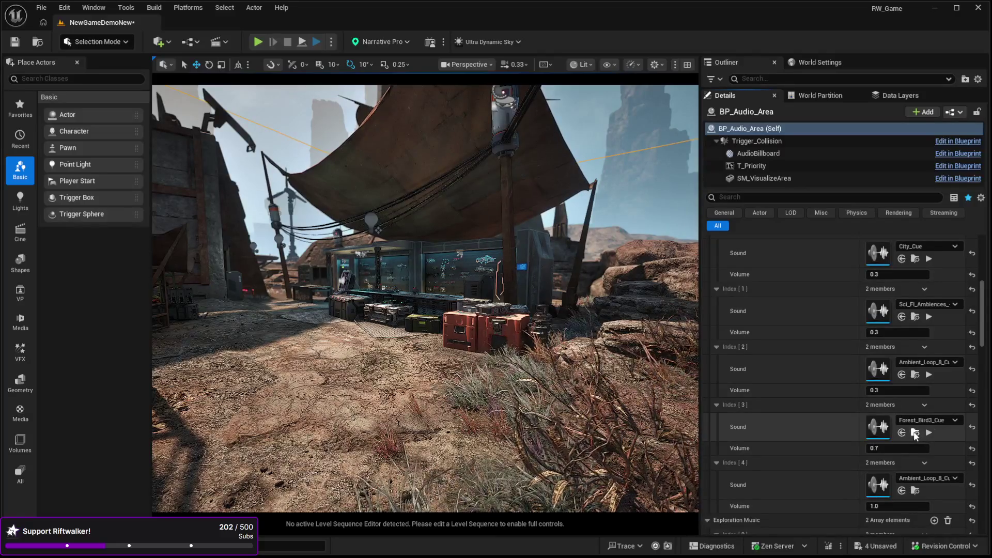
left_click(917, 372, "shift")
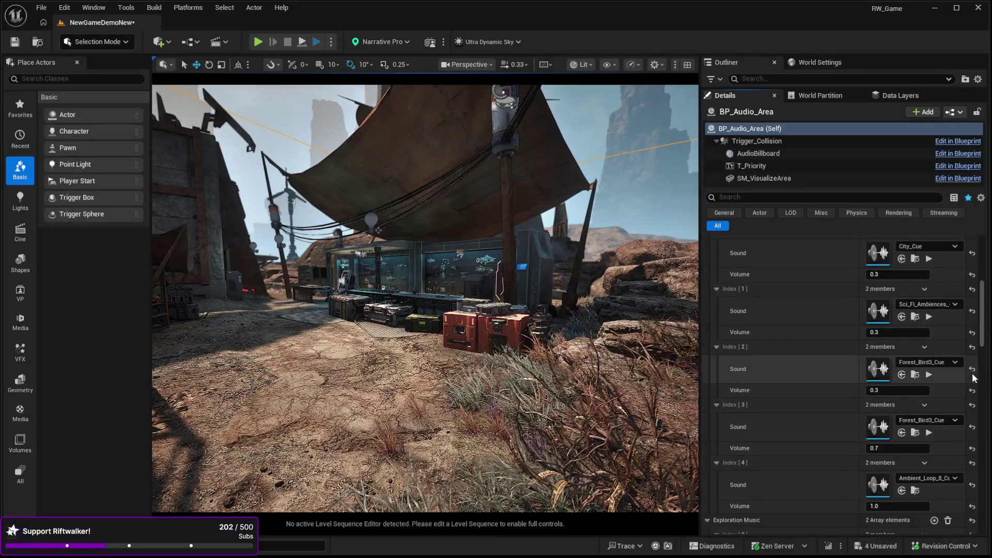
scroll(967, 332, "down", 3)
left_click(929, 294)
left_click(929, 294)
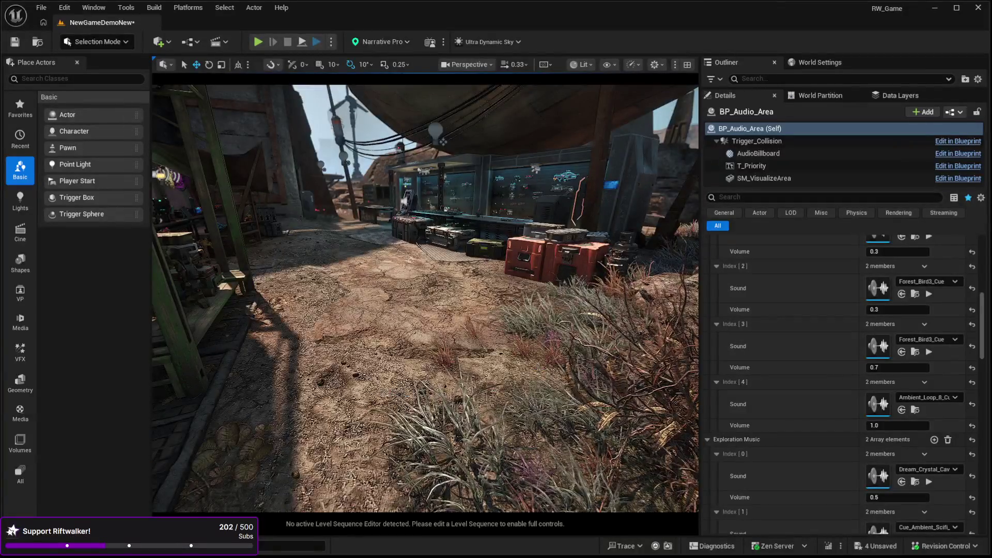
left_click(374, 399)
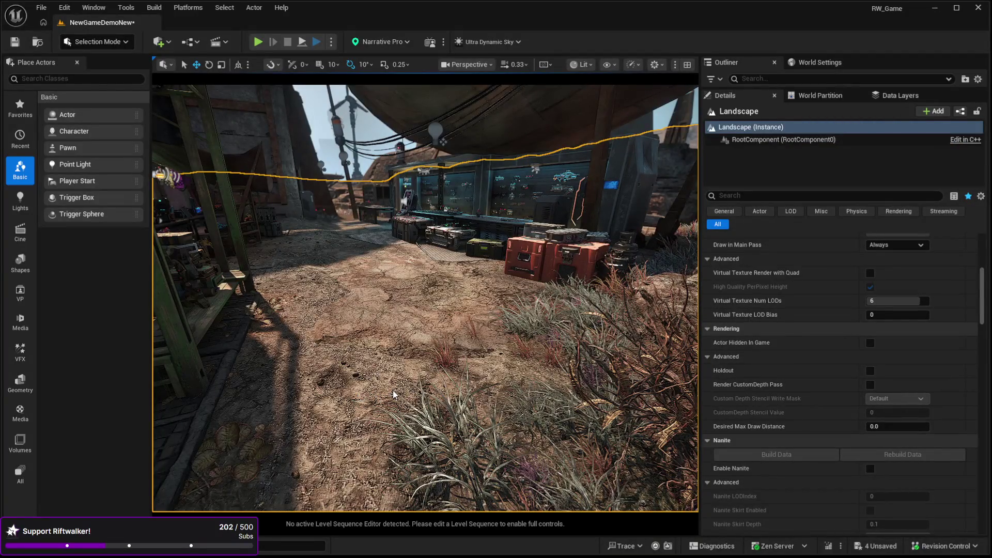
key("alt+p")
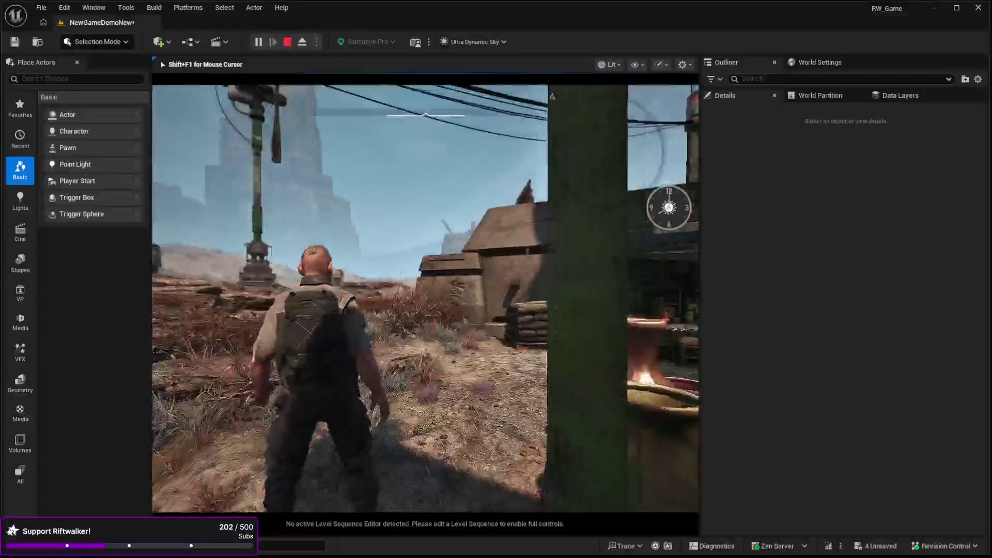
key("w")
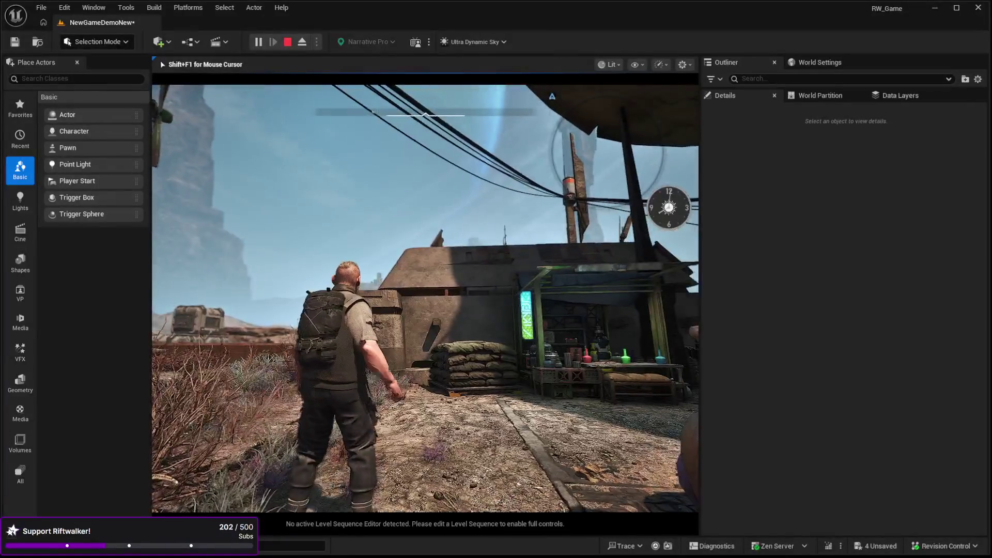
key("w")
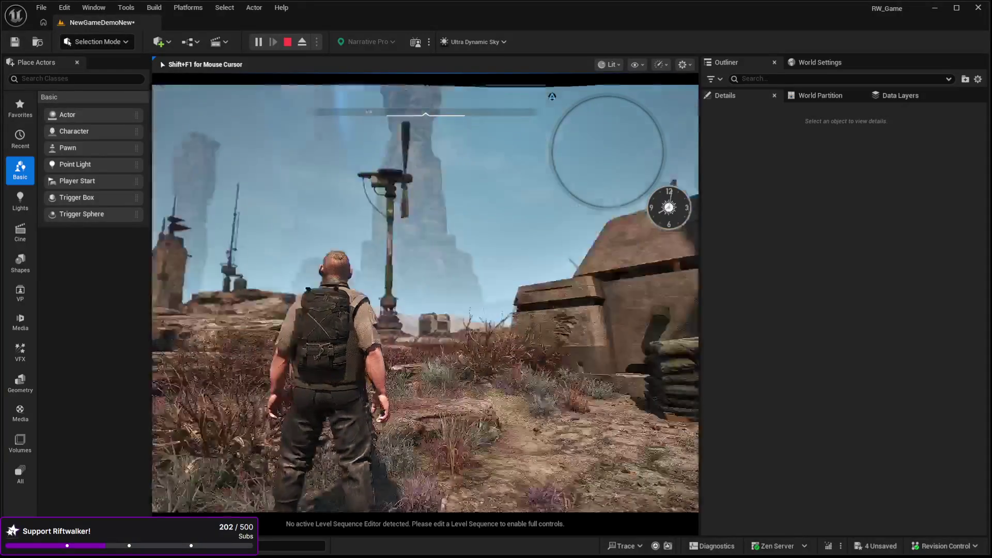
key("w")
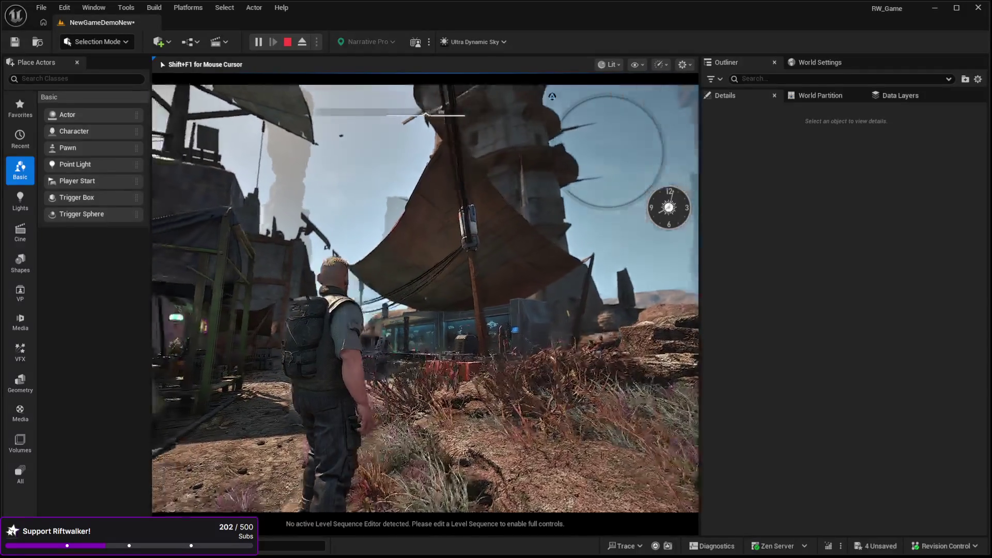
key("Escape")
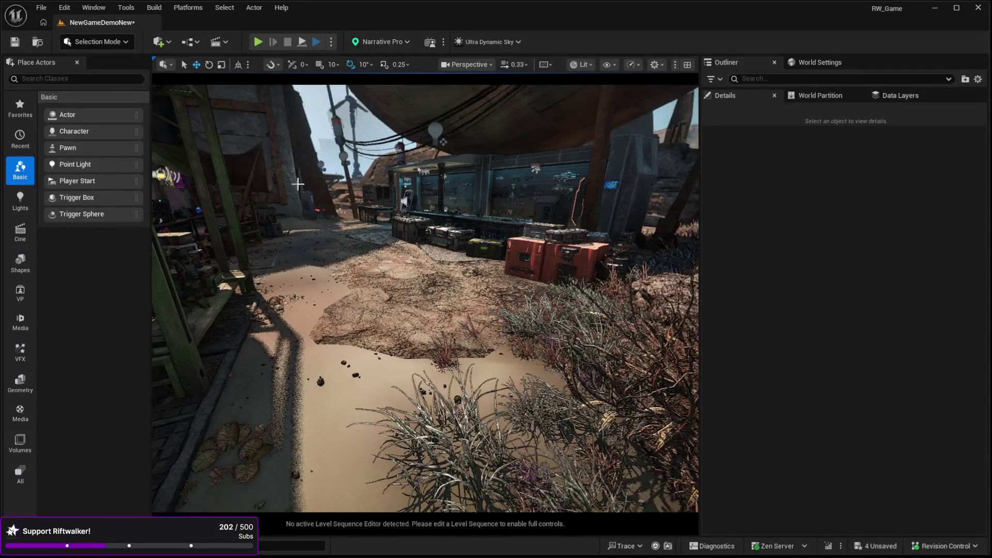
Frame SK_Sci-fi_AmmoBox_03, drop it to the floor, then move it onto the bench edge.
left_click(298, 185)
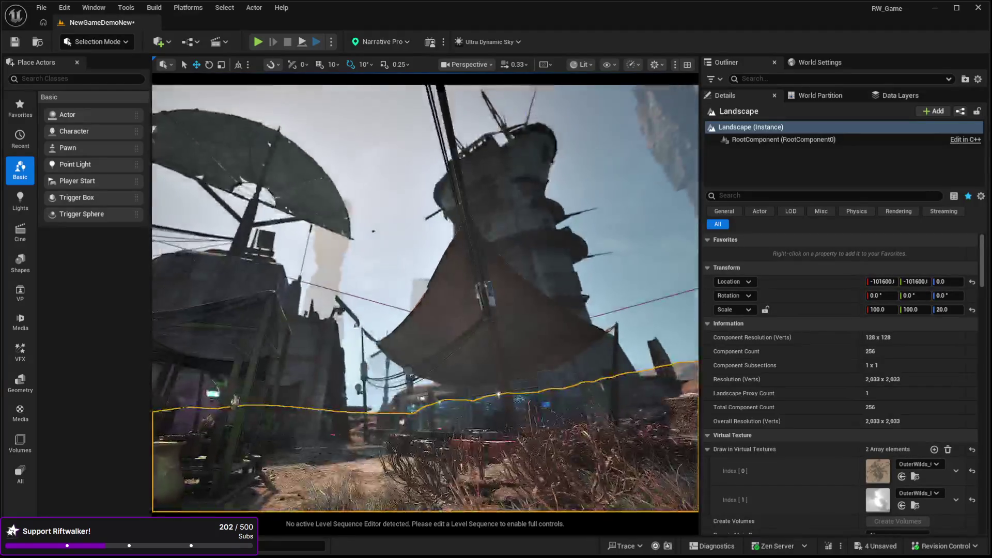
left_click(362, 232)
left_click(368, 318)
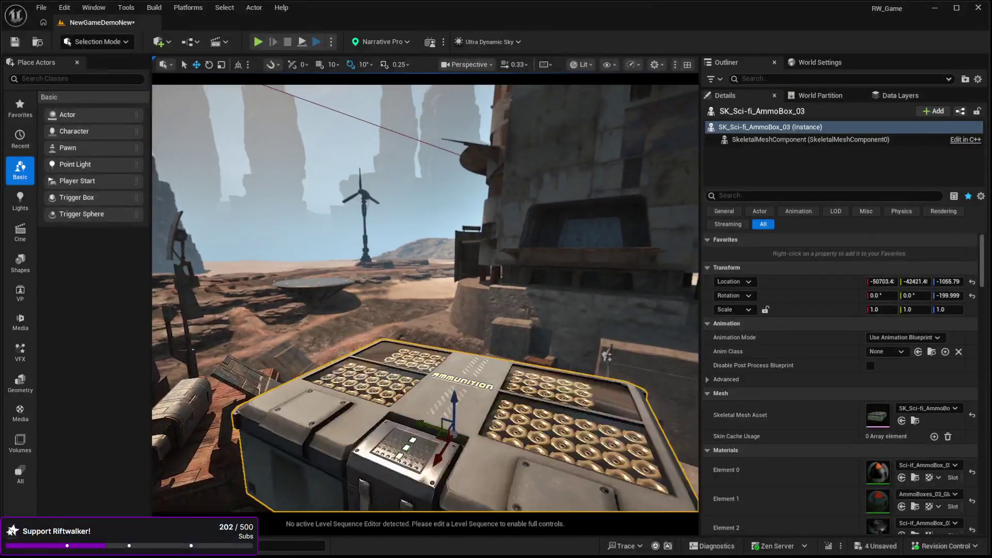
left_click_drag(424, 298, 341, 269)
key("f")
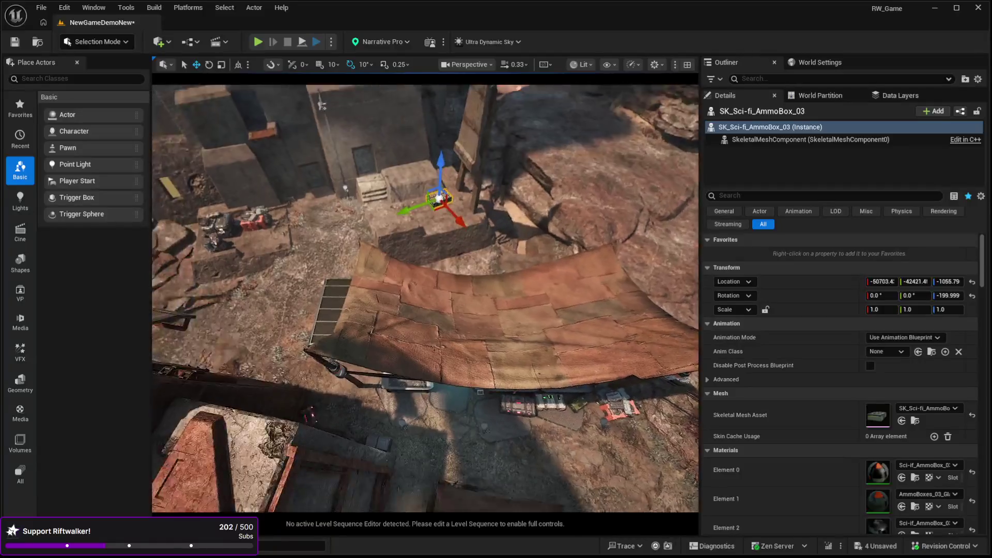
key("End")
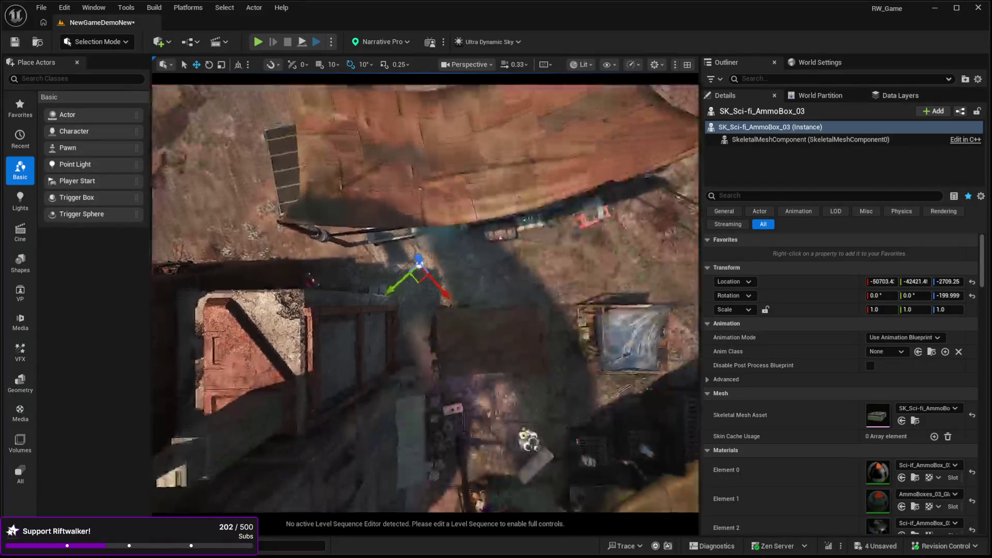
left_click_drag(425, 298, 411, 232)
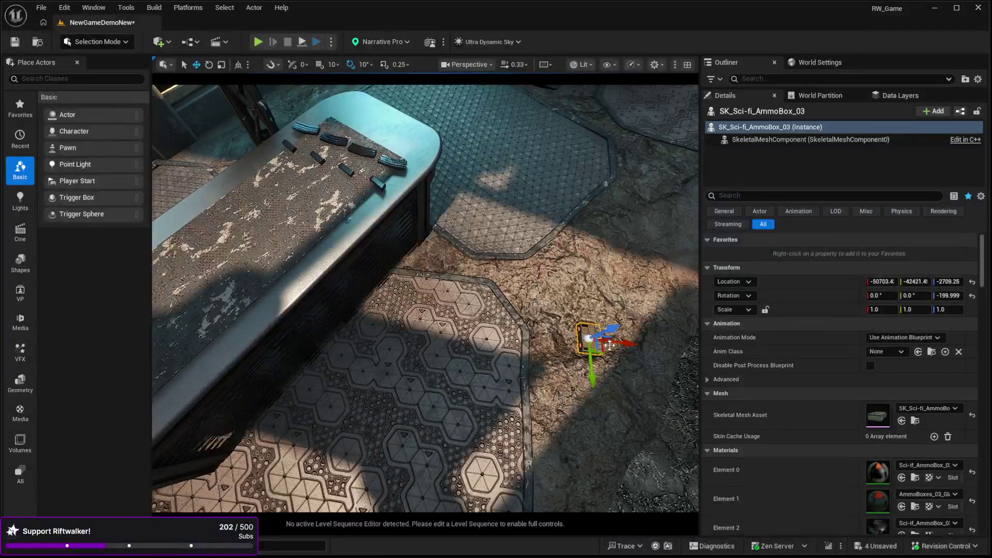
mouse_move(602, 349)
left_mouse_down()
mouse_move(375, 364)
mouse_move(316, 252)
mouse_move(251, 172)
left_mouse_up()
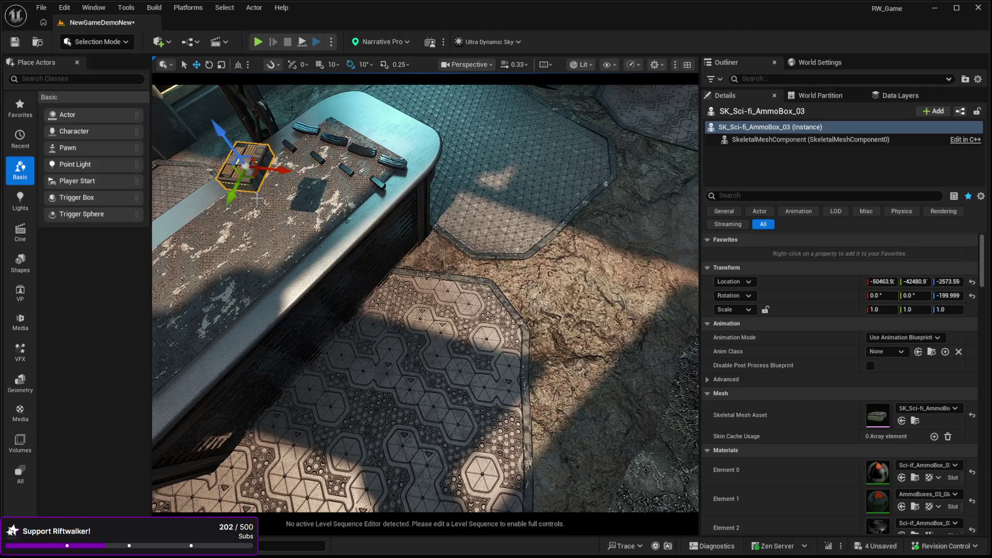
mouse_move(245, 271)
left_mouse_down()
mouse_move(253, 331)
mouse_move(243, 310)
mouse_move(238, 341)
mouse_move(287, 331)
left_mouse_up()
left_click(471, 380)
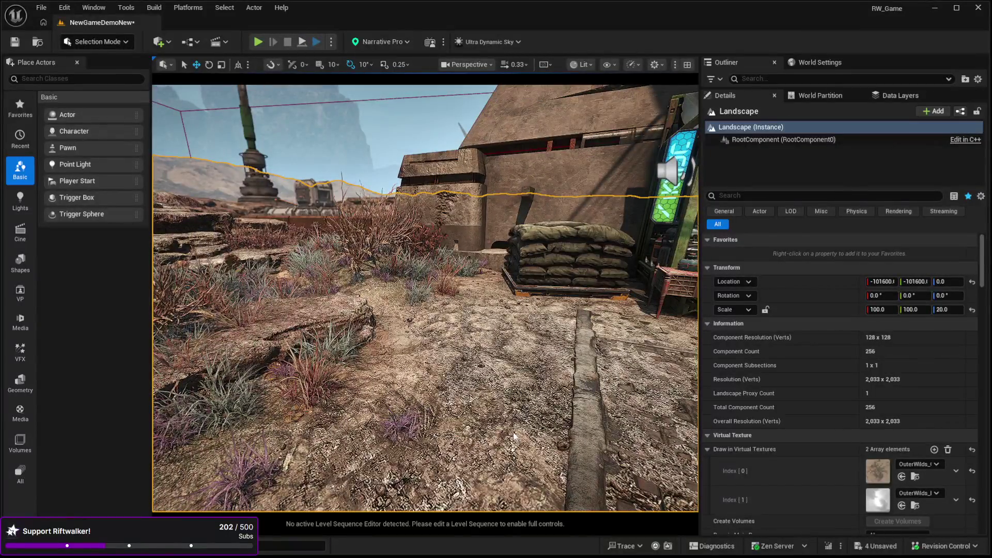
key("alt+p")
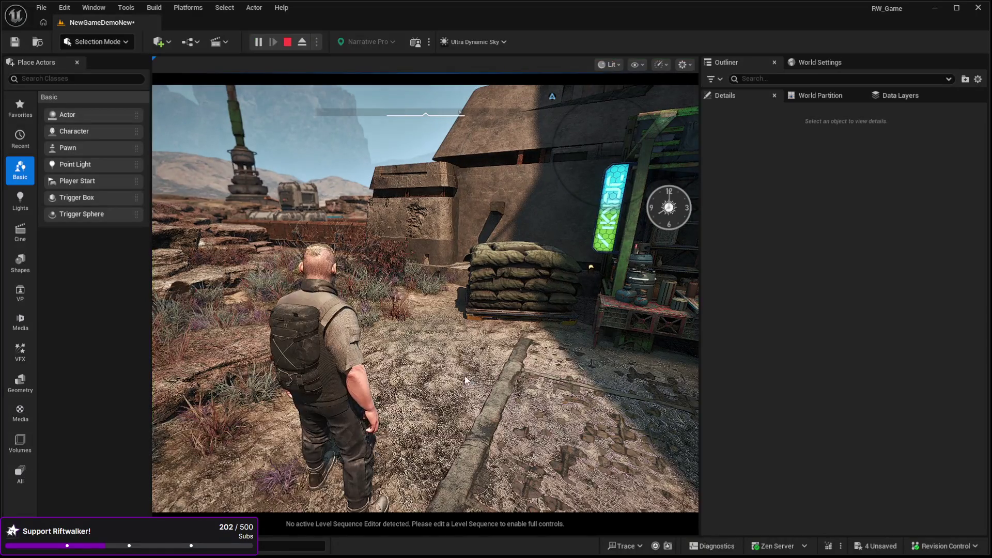
left_click(464, 380)
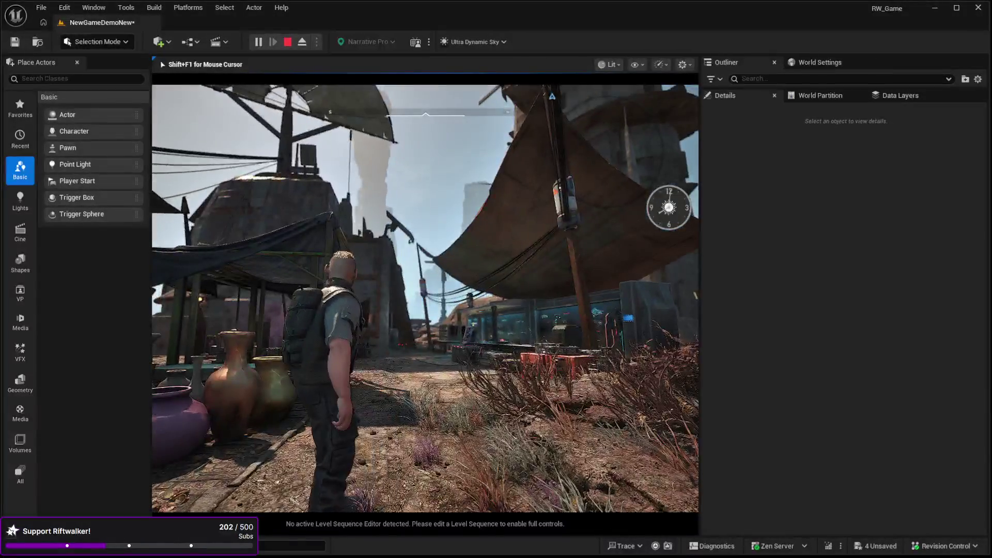
key("Escape")
left_click(398, 349)
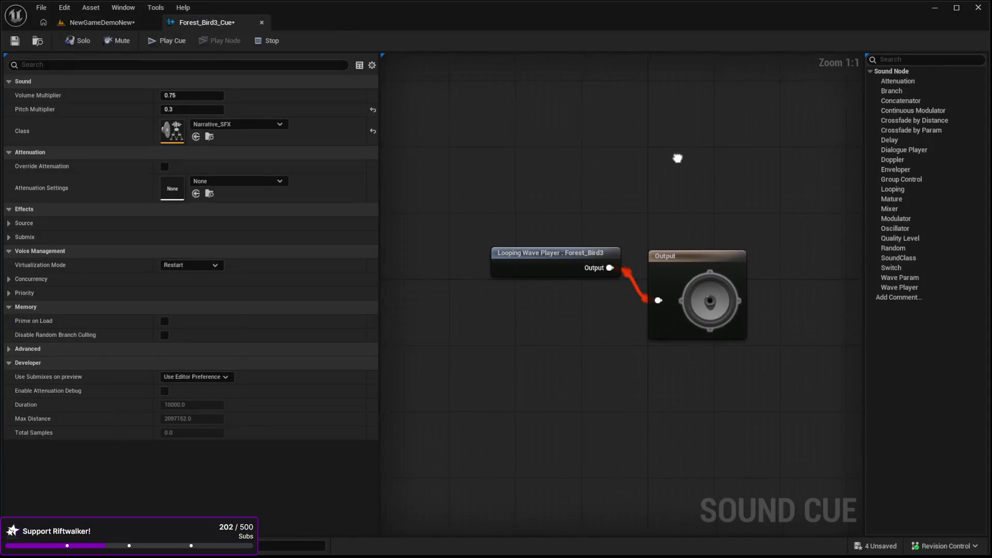
Pan the Sound Cue graph and stop the Forest_Bird3 cue preview.
left_click_drag(679, 161, 636, 127)
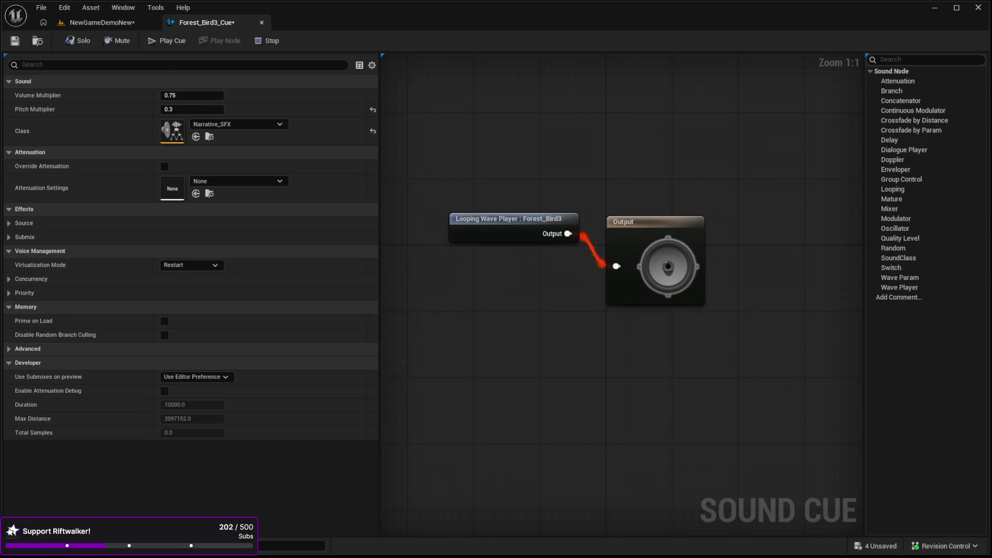
key("space")
Add a Wind_Forest wave player to the graph, preview it, and arrange the player nodes.
mouse_move(571, 421)
left_mouse_down()
mouse_move(524, 434)
mouse_move(479, 341)
left_mouse_up()
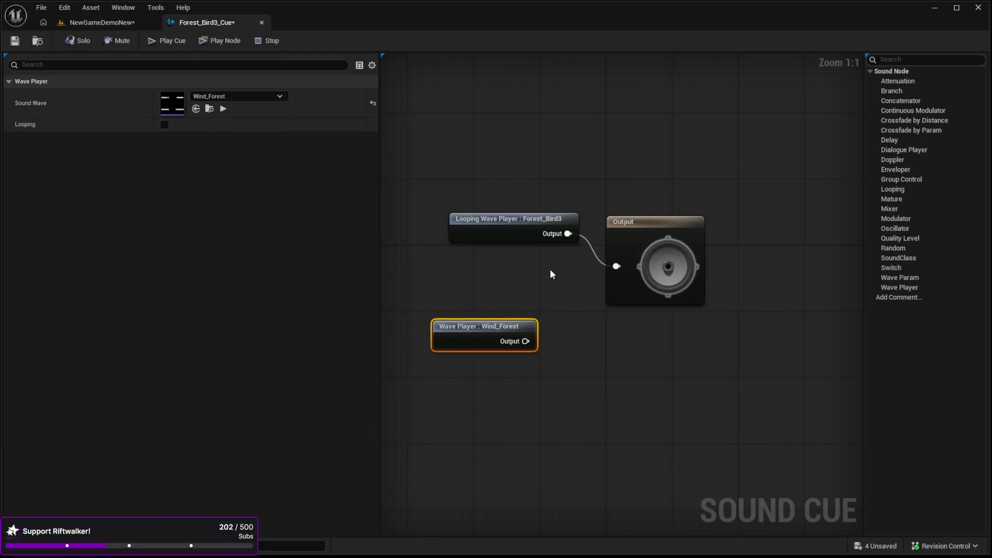
left_click(223, 110)
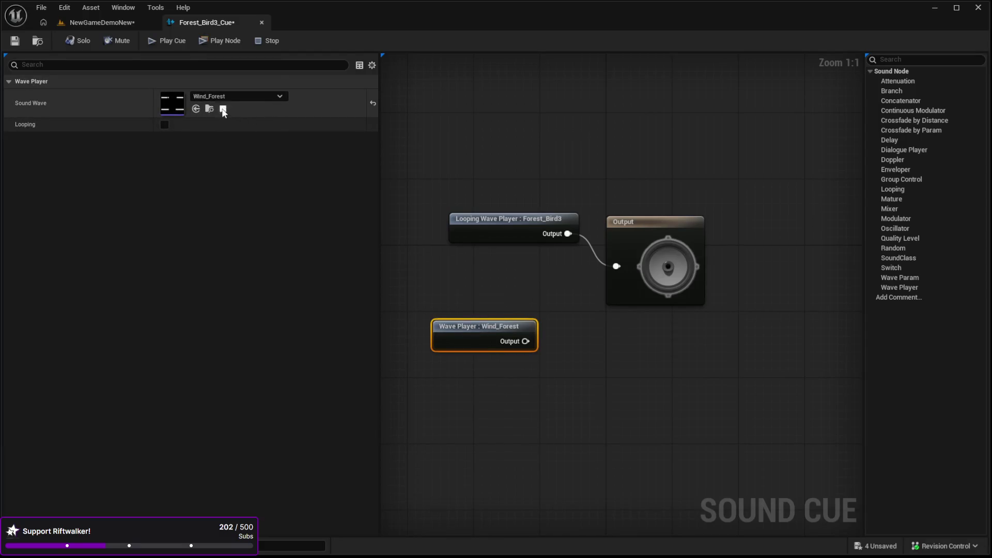
left_click(223, 109)
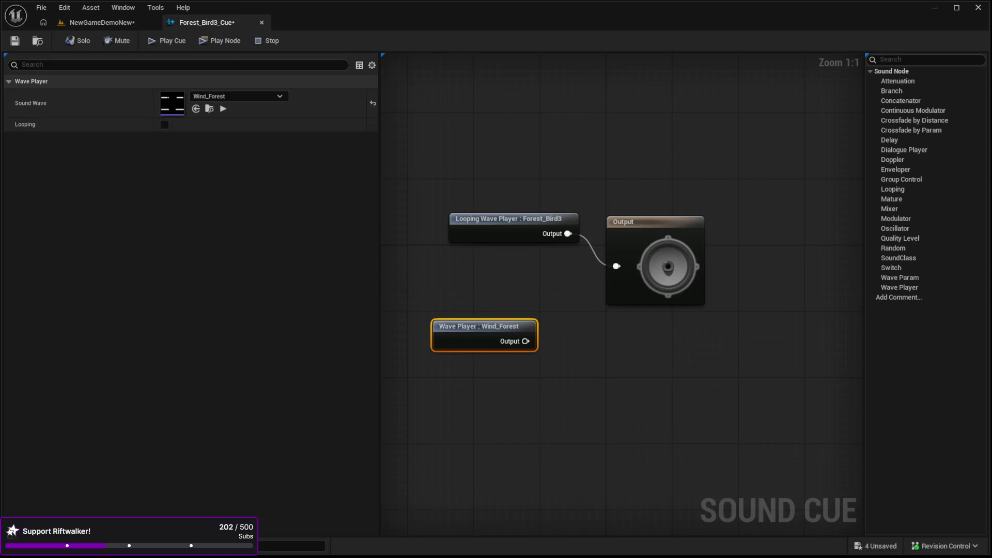
mouse_move(489, 335)
left_mouse_down()
mouse_move(456, 359)
mouse_move(471, 380)
mouse_move(509, 377)
left_mouse_up()
mouse_move(470, 232)
left_mouse_down()
mouse_move(410, 128)
mouse_move(436, 122)
left_mouse_up()
mouse_move(490, 390)
left_mouse_down()
mouse_move(463, 322)
mouse_move(465, 366)
left_mouse_up()
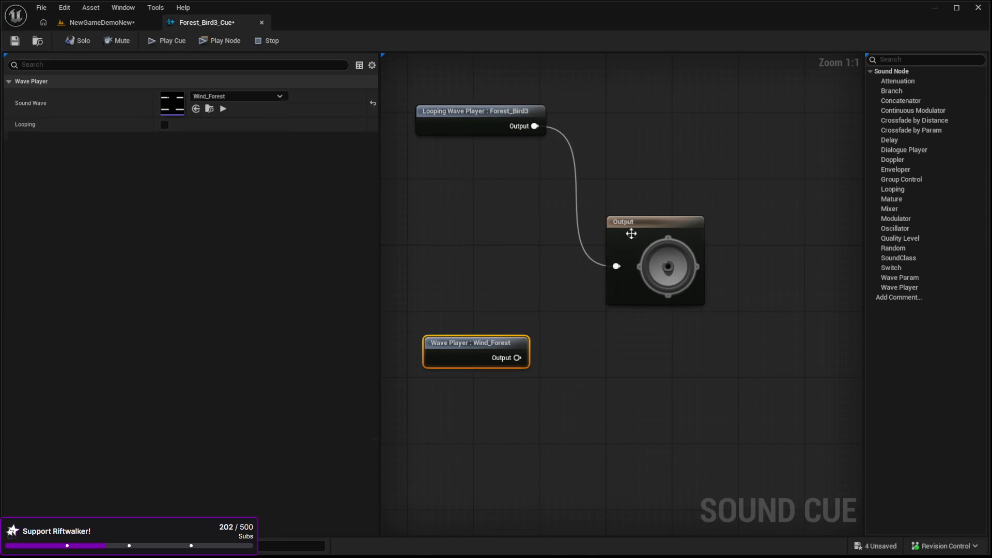
Insert a Modulator between the Forest_Bird3 looping player and the Output node.
left_click(631, 232)
left_click_drag(474, 124, 466, 147)
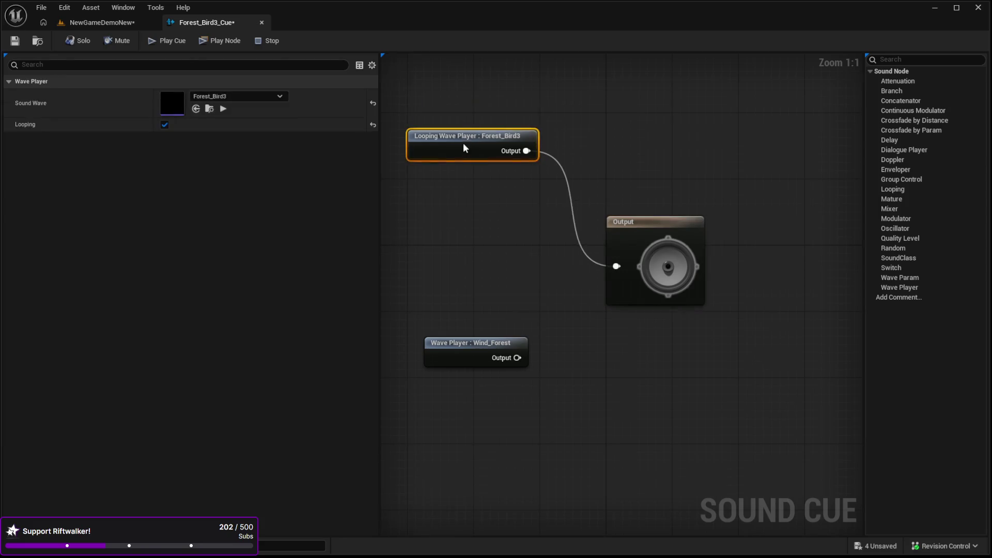
left_click_drag(645, 224, 693, 224)
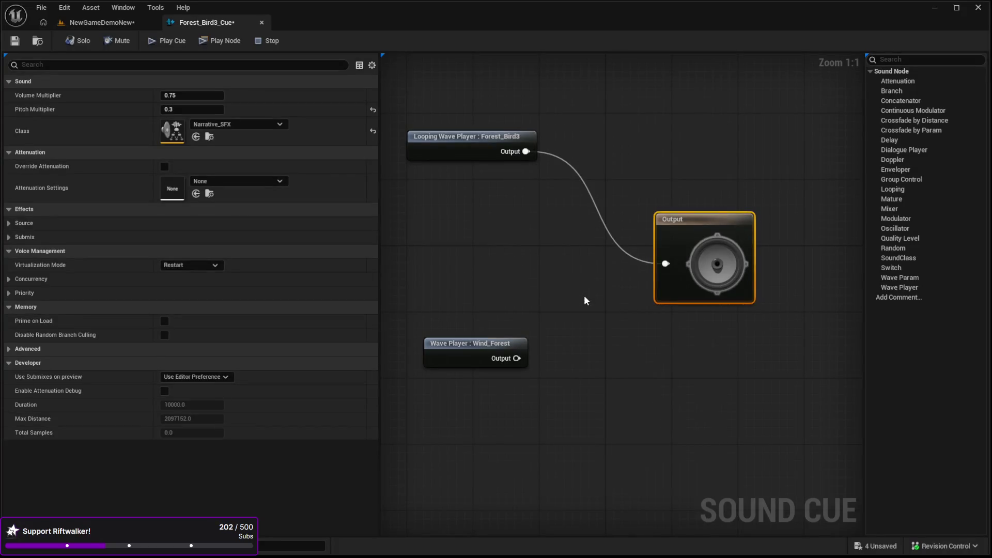
key("ctrl+v")
mouse_move(595, 290)
left_mouse_down()
mouse_move(571, 165)
mouse_move(541, 155)
mouse_move(665, 264)
left_mouse_up()
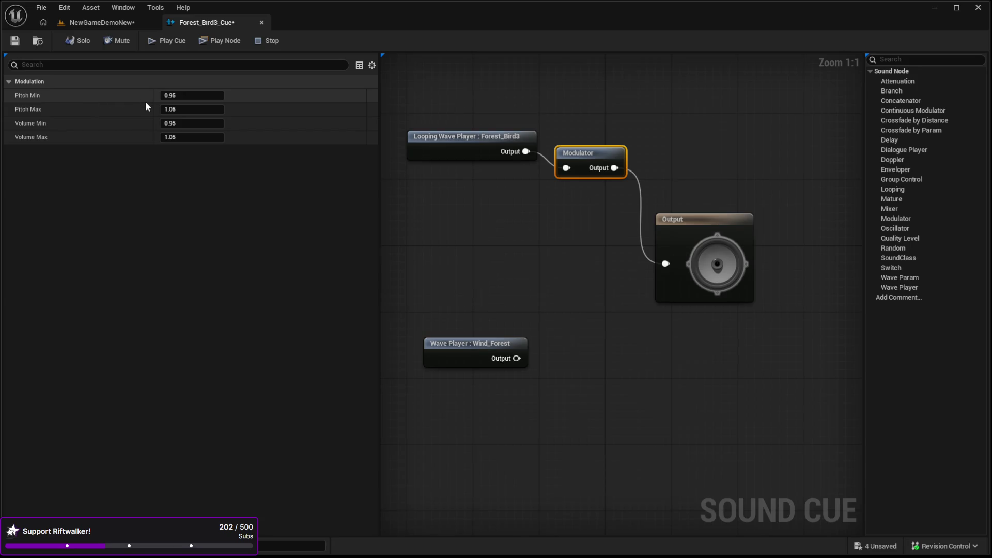
Set the Modulator's pitch range to 0.3–0.3 and play the whole cue.
left_click(201, 110)
type("0.9")
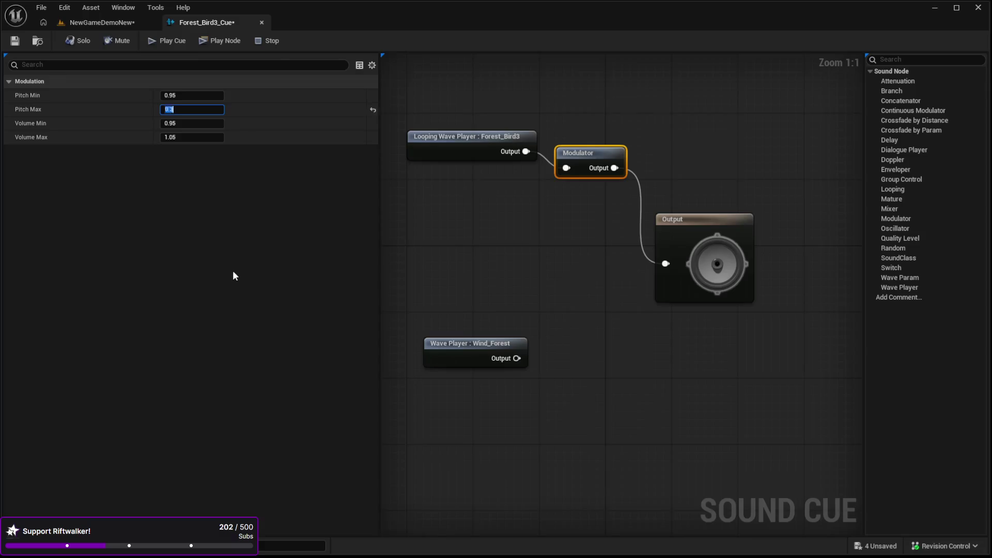
left_click(199, 95)
type(".")
type("3")
key("Return")
left_click(654, 222)
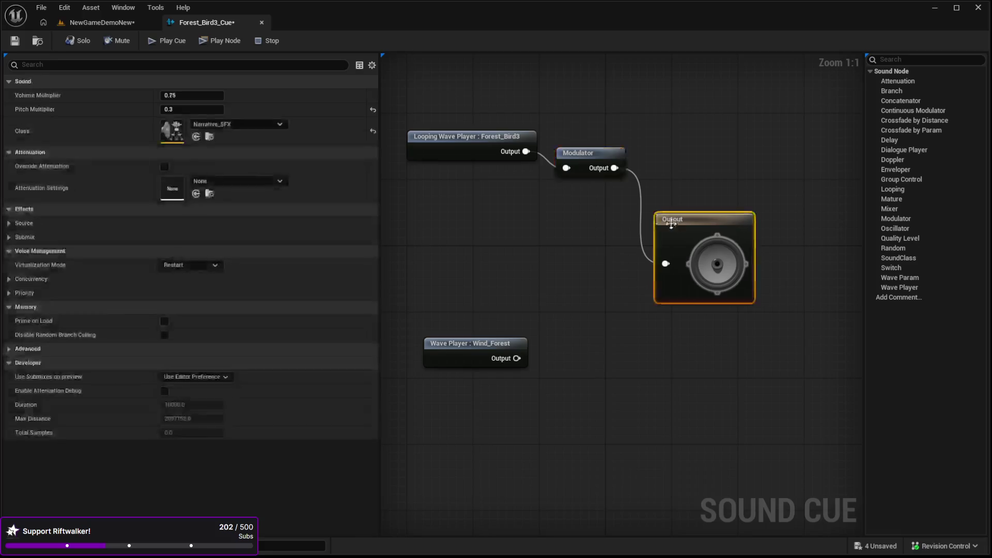
left_click(219, 41)
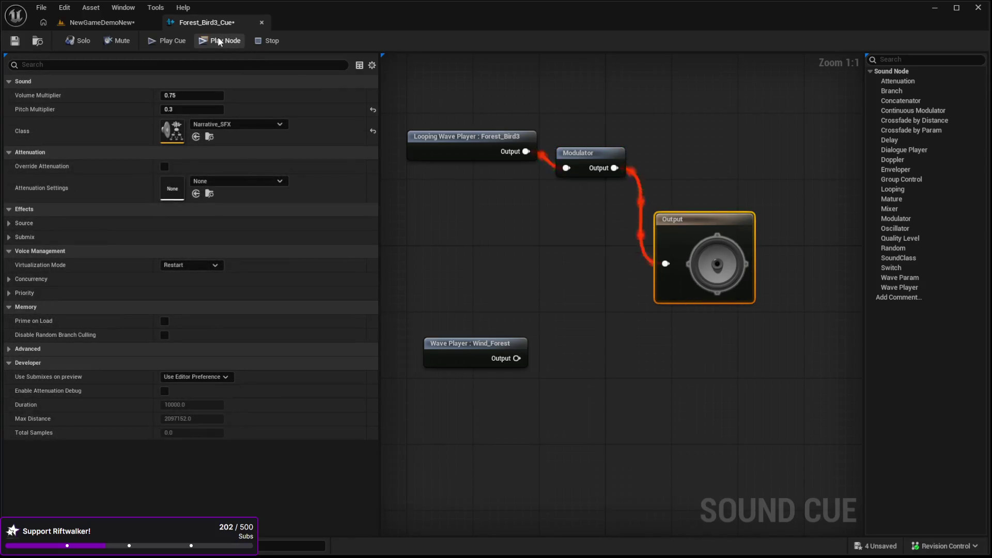
Duplicate the Modulator and move the copy to the right.
left_click(584, 173)
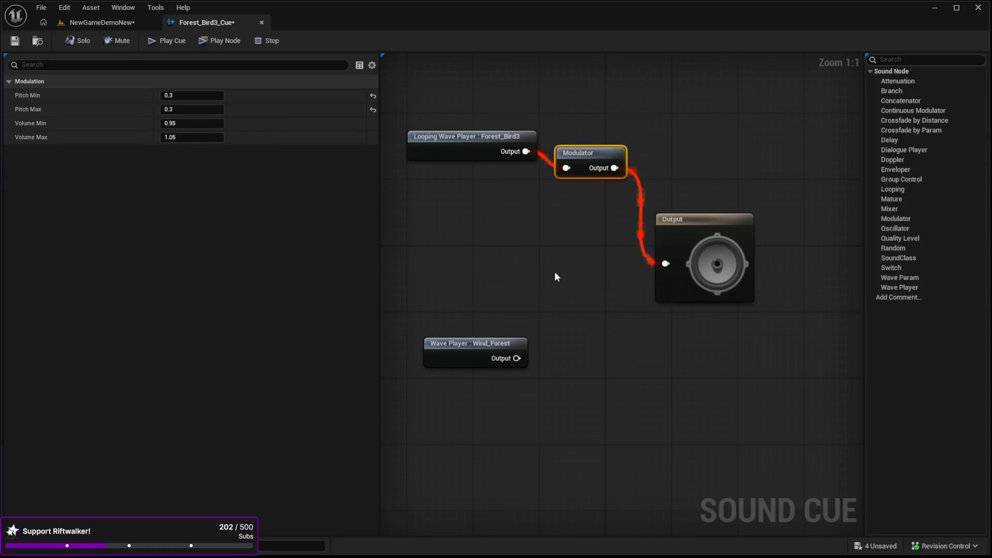
key("ctrl+c")
key("ctrl+v")
mouse_move(552, 305)
left_mouse_down()
mouse_move(592, 312)
mouse_move(666, 268)
left_mouse_up()
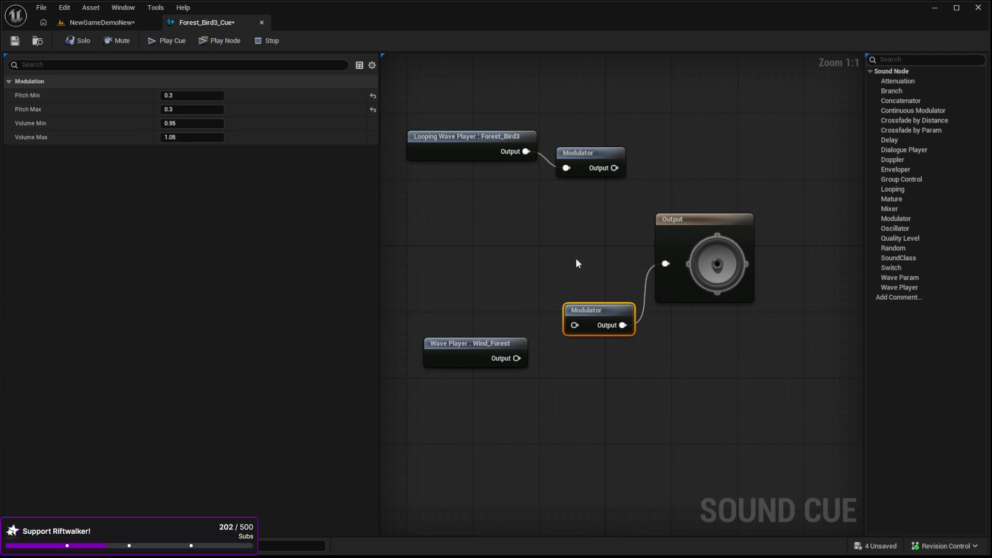
Disconnect the second Modulator from Output and move Output further right.
left_click_drag(573, 257, 646, 266)
left_click(702, 281)
left_click(682, 321)
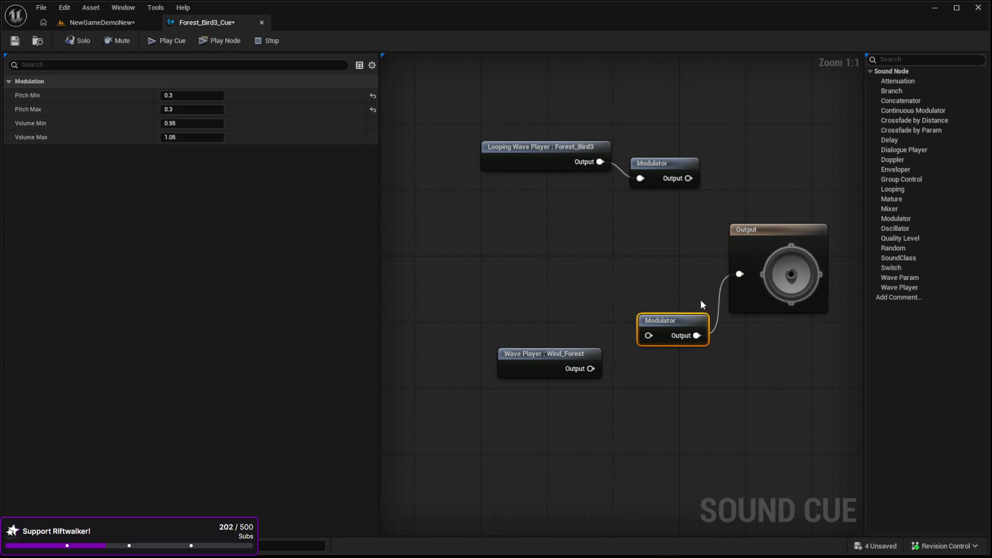
left_click(698, 337, "alt")
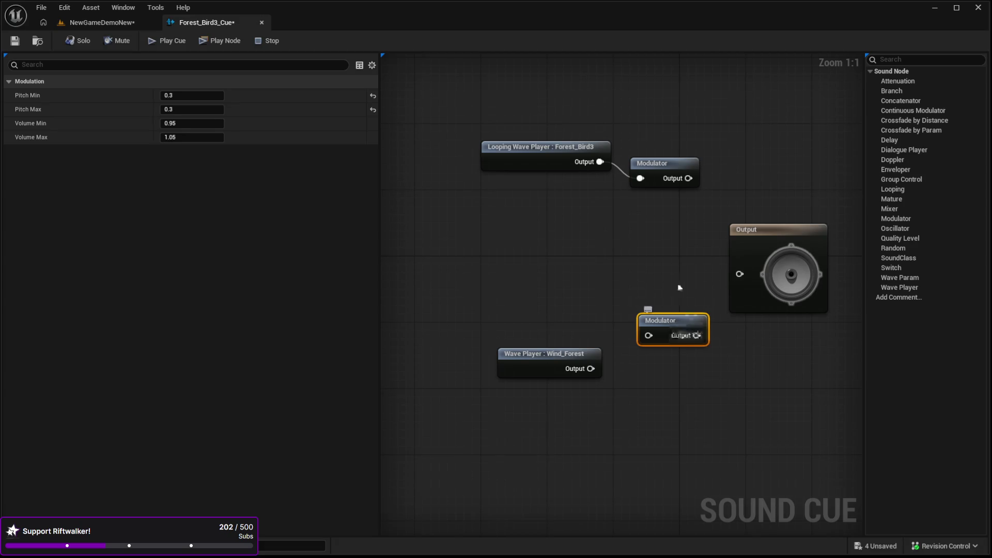
left_click_drag(701, 339, 585, 327)
left_click_drag(639, 219, 728, 201)
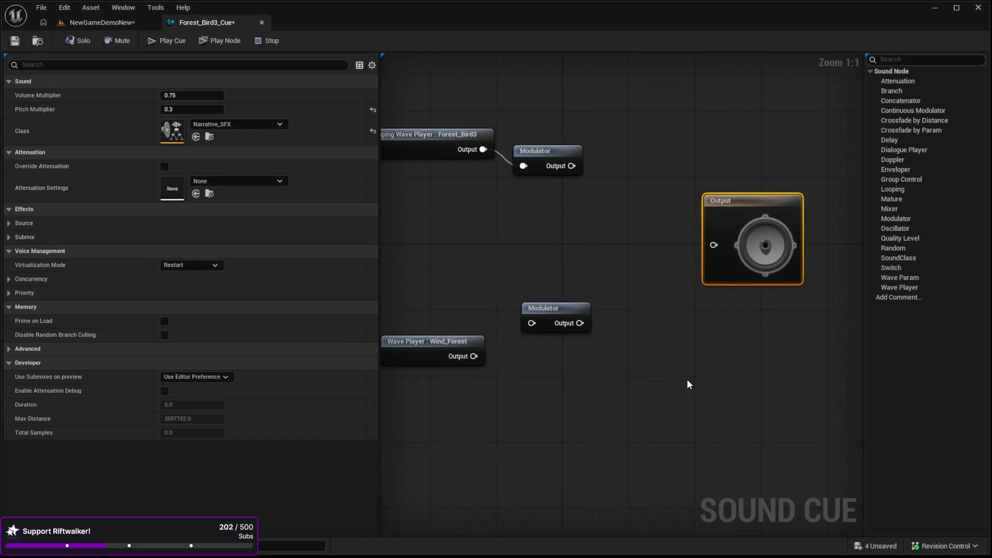
Add a Mixer before Output fed by both Modulators, with Wind_Forest into the lower one.
key("ctrl+v")
mouse_move(635, 239)
left_mouse_down()
mouse_move(626, 220)
mouse_move(714, 244)
left_mouse_up()
left_click_drag(572, 165, 614, 232)
mouse_move(473, 356)
left_mouse_down()
mouse_move(531, 323)
mouse_move(615, 247)
left_mouse_up()
left_click(554, 295)
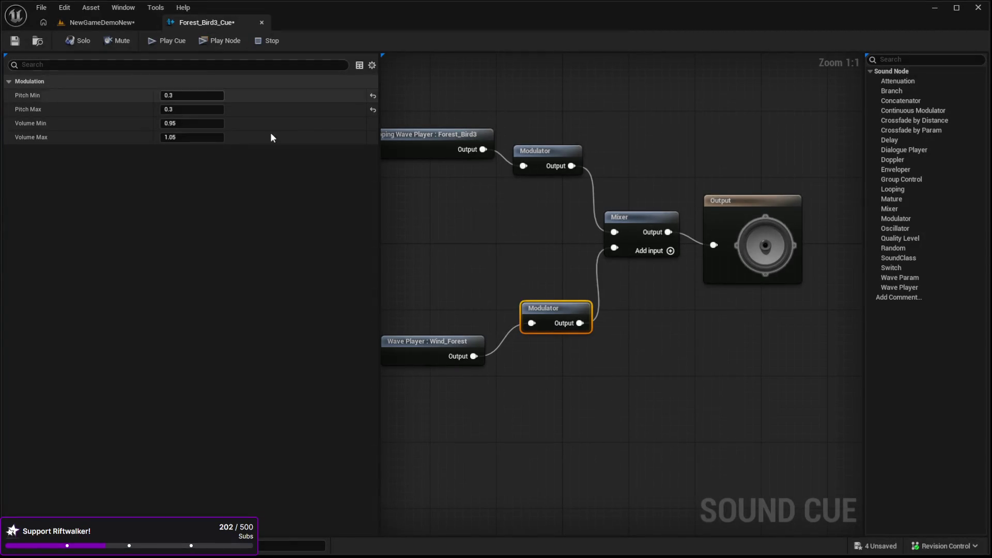
left_click(723, 223)
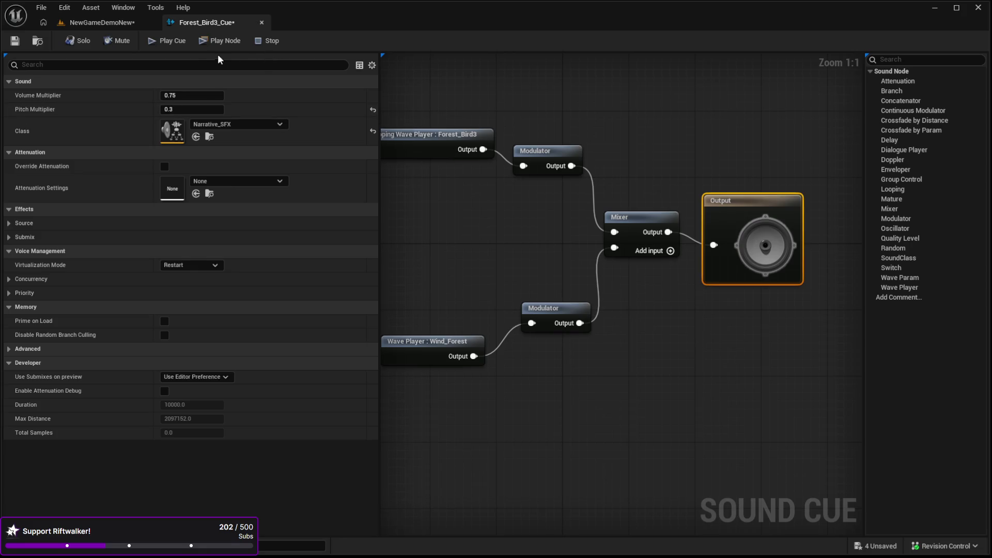
Play and stop the mixed Forest_Bird3_Cue, then fly forward through the NewGameDemoNew market.
left_click(204, 45)
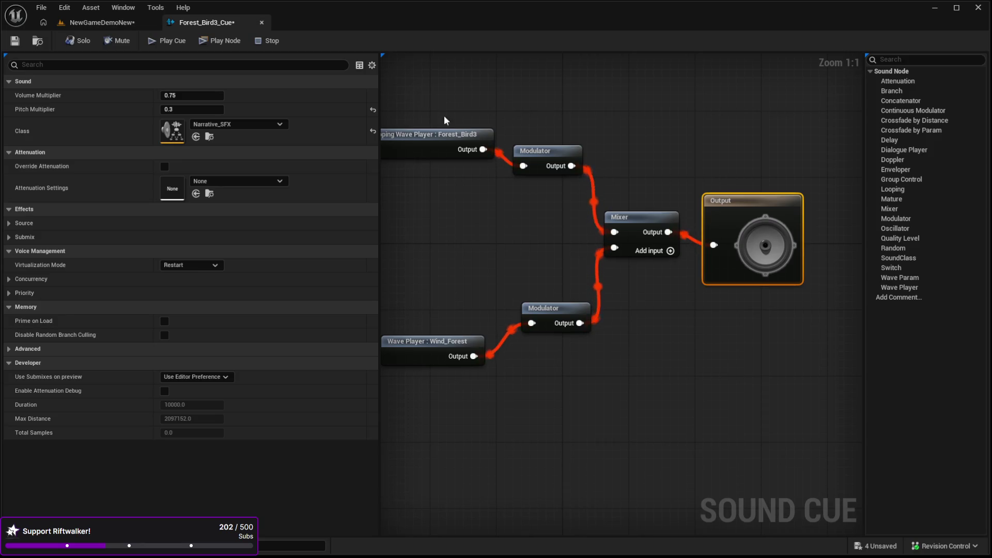
left_click(259, 41)
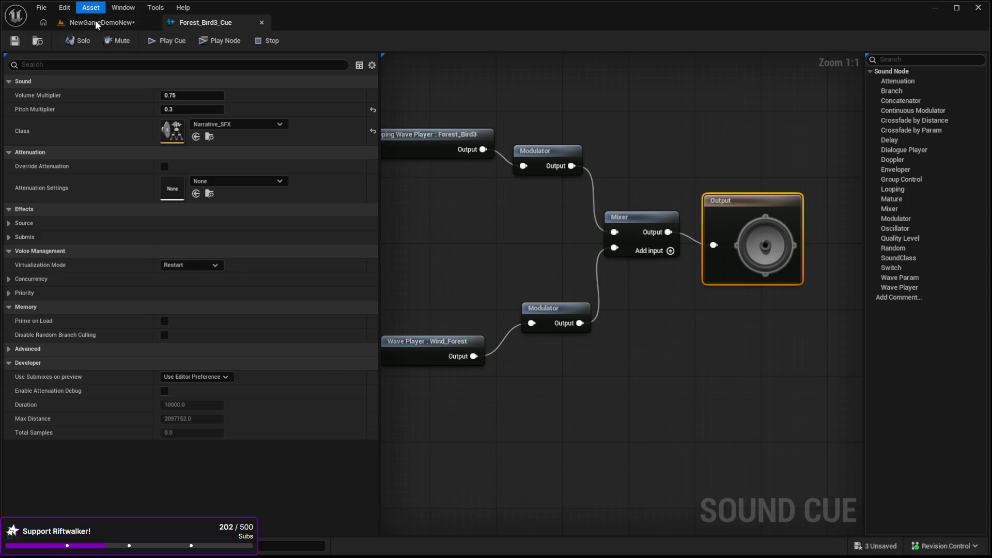
left_click(68, 21)
left_click_drag(325, 290, 307, 276)
left_click_drag(393, 303, 515, 483)
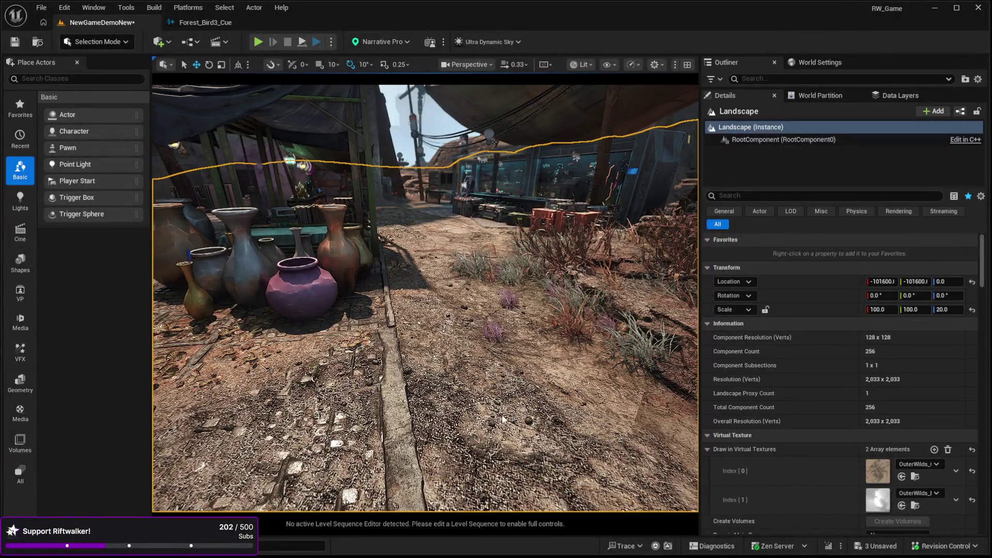
Run a brief Play-in-Editor test, stop it, and select the landscape.
key("alt+p")
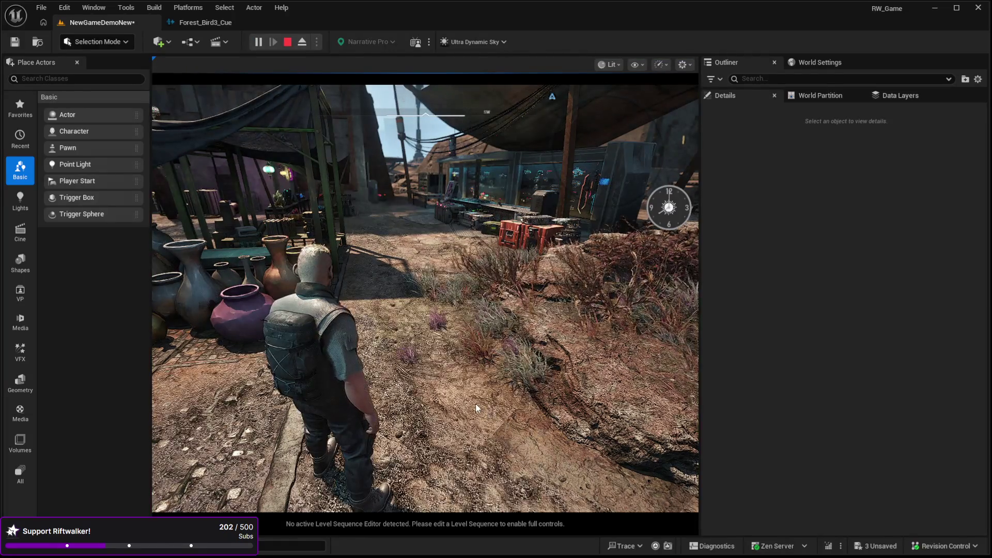
left_click(490, 417)
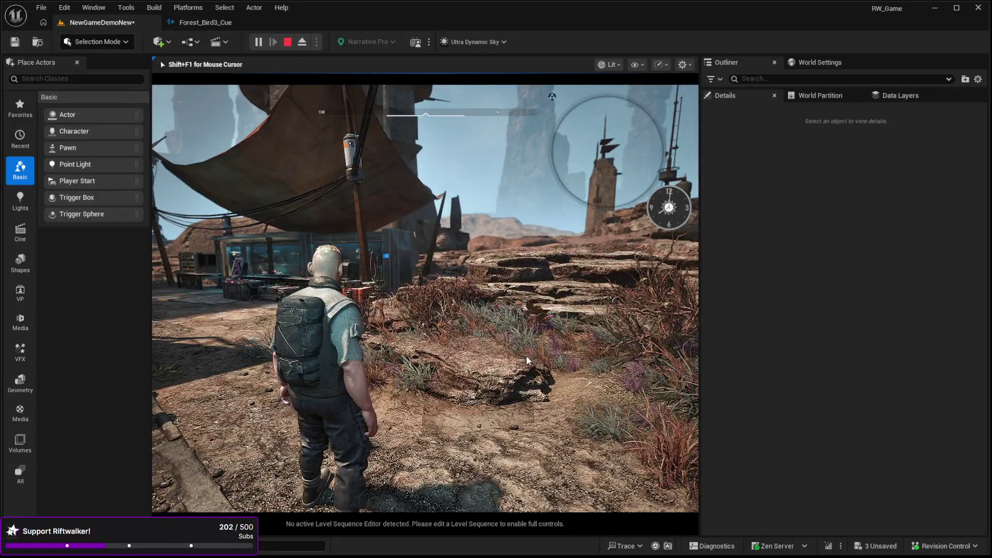
key("Escape")
left_click(415, 315)
scroll(415, 316, "up", 5)
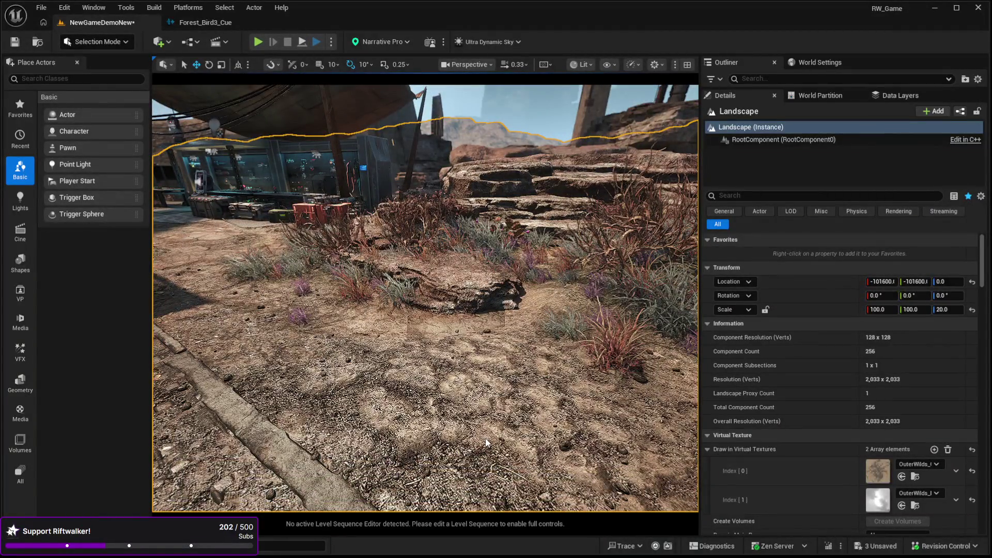
Play-test again walking toward the pots, then select Forest_Bird3_Cue's lower Modulator node.
key("alt+p")
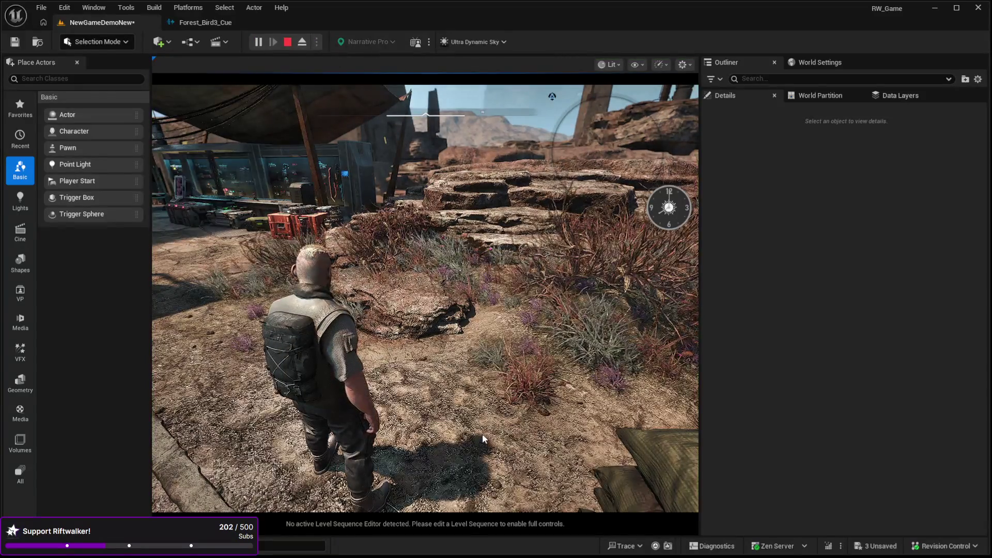
left_click(484, 437)
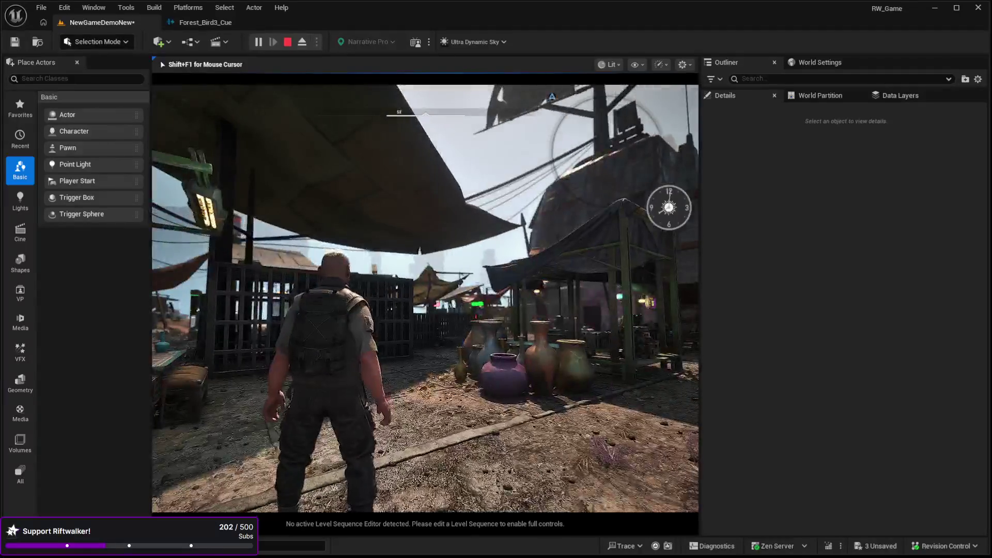
key("w")
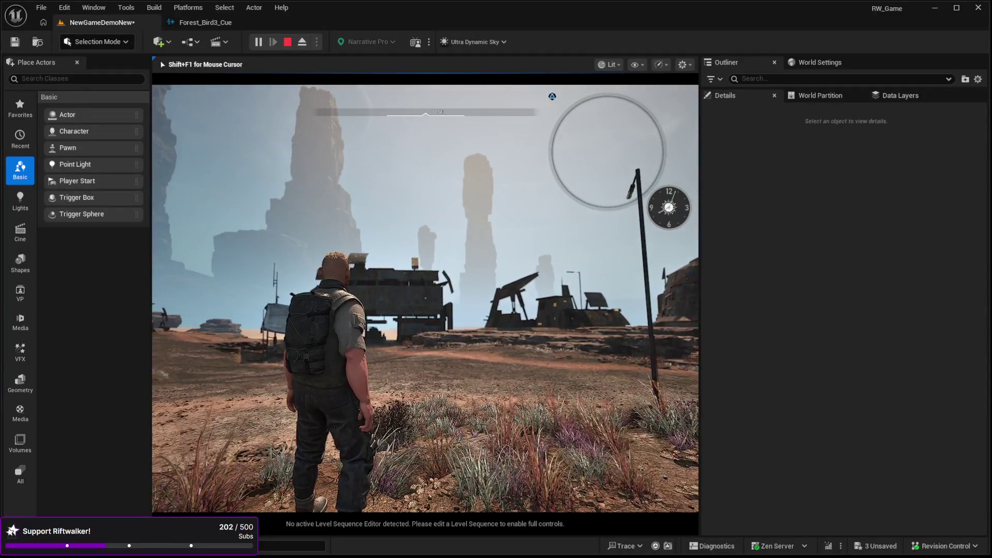
key("Escape")
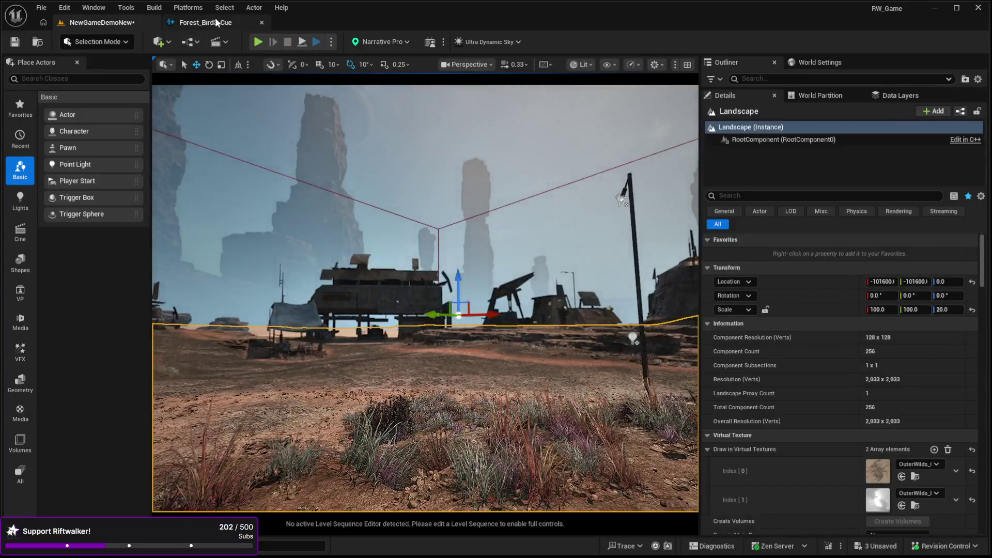
left_click(215, 20)
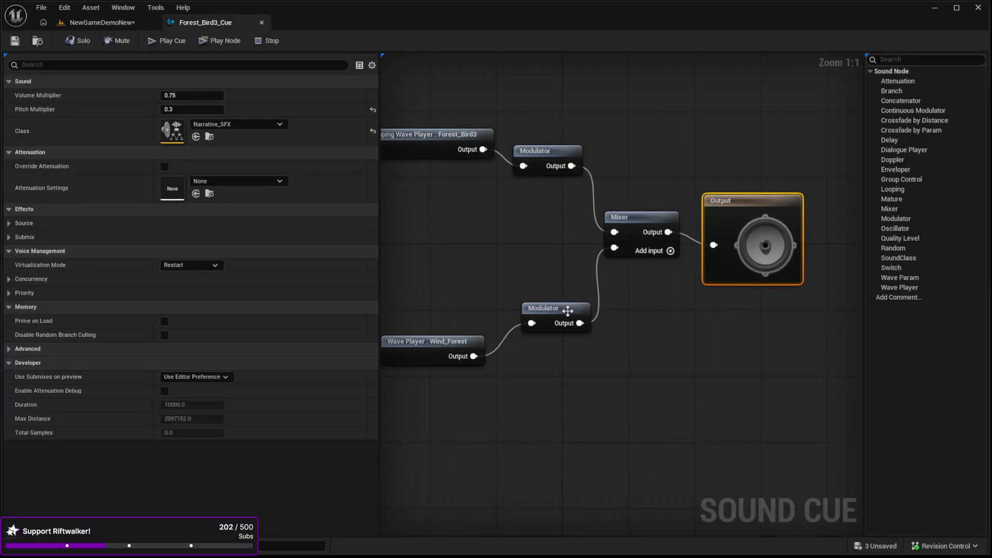
left_click(565, 310)
Set the lower Modulator's Volume Min to 0.3, edit Volume Max, then fly into the NewGameDemoNew market.
left_click(187, 124)
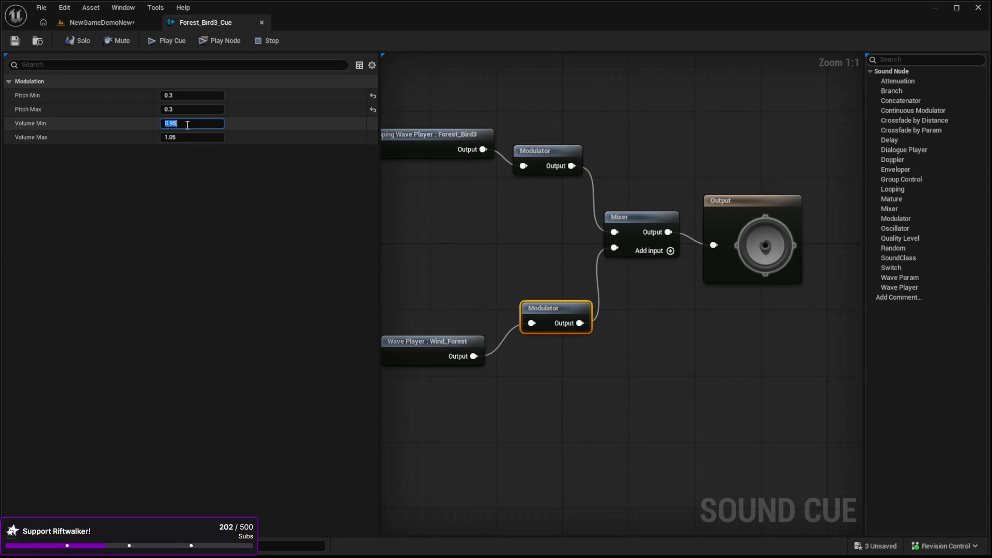
type("0.3")
left_click(180, 138)
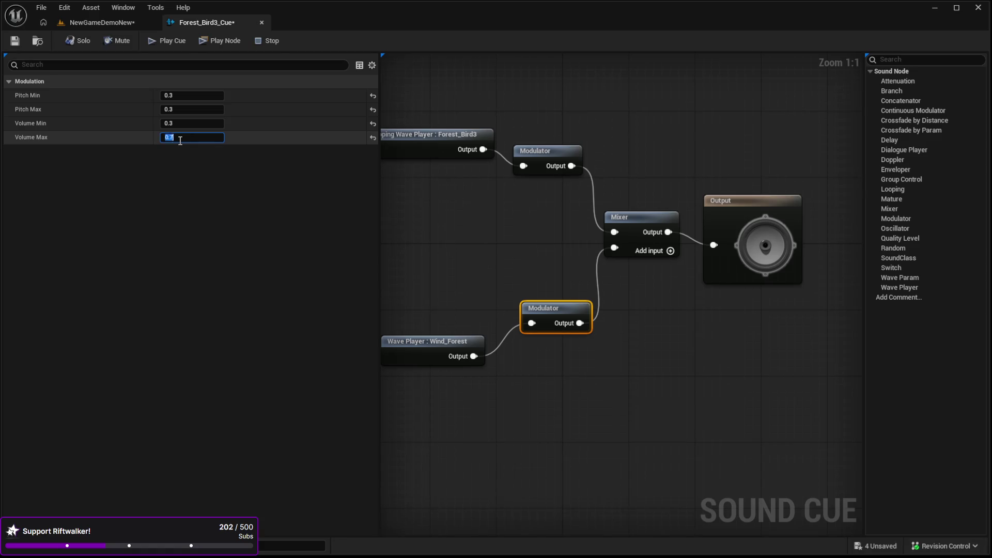
left_click(98, 23)
left_click_drag(198, 270, 441, 491)
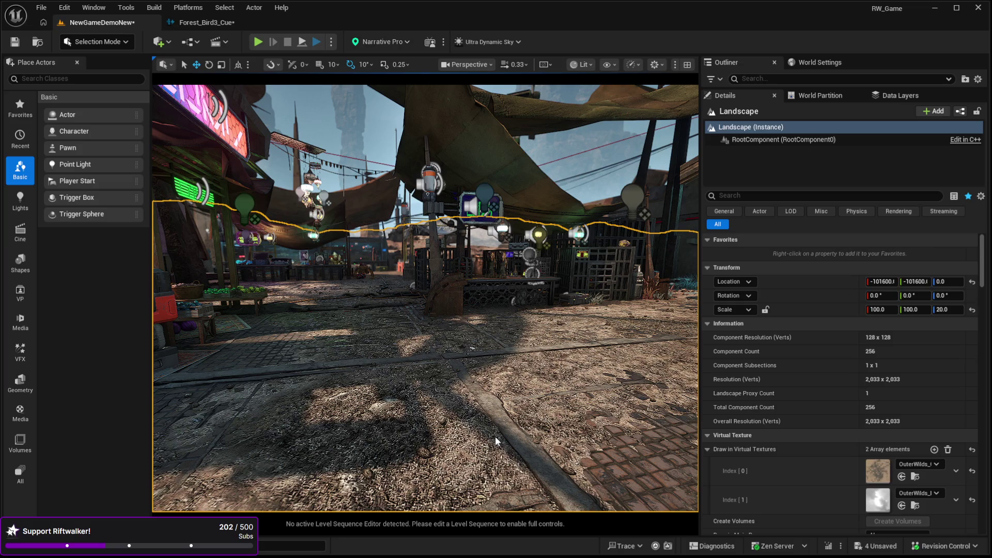
Run a short Play-in-Editor session and stop it.
key("alt+p")
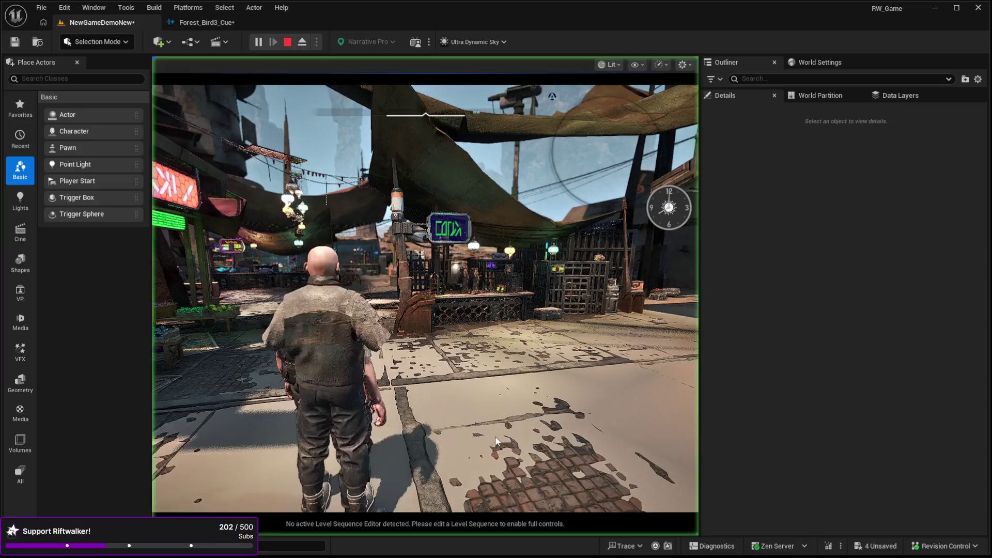
left_click(494, 436)
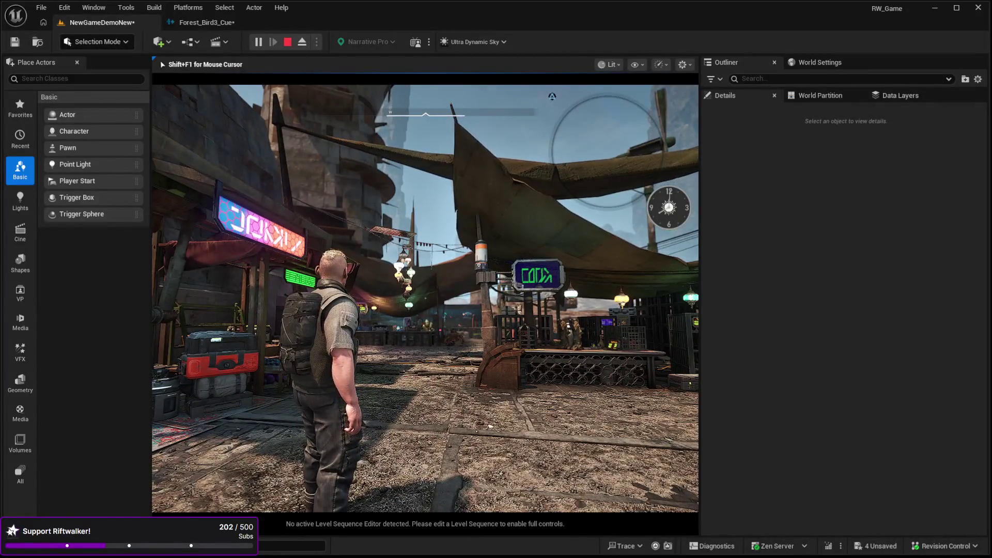
key("Escape")
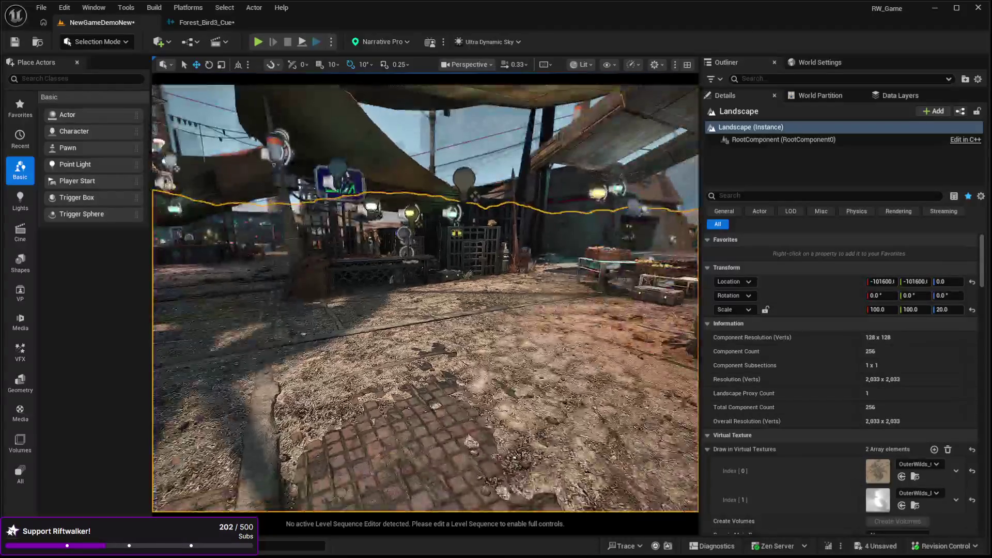
Select the market ground tile, then play again and walk the character through the outpost.
left_click(484, 453)
key("alt+p")
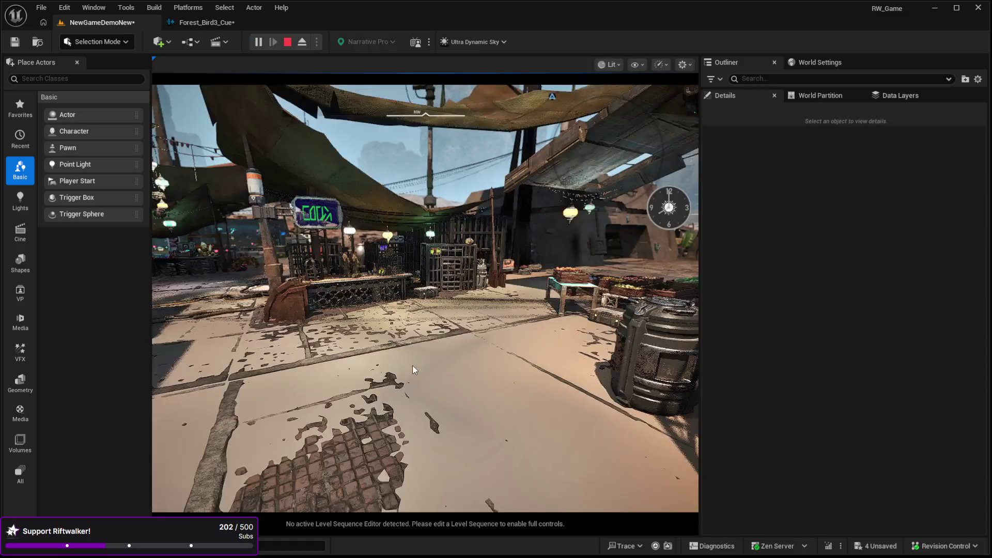
left_click(385, 340)
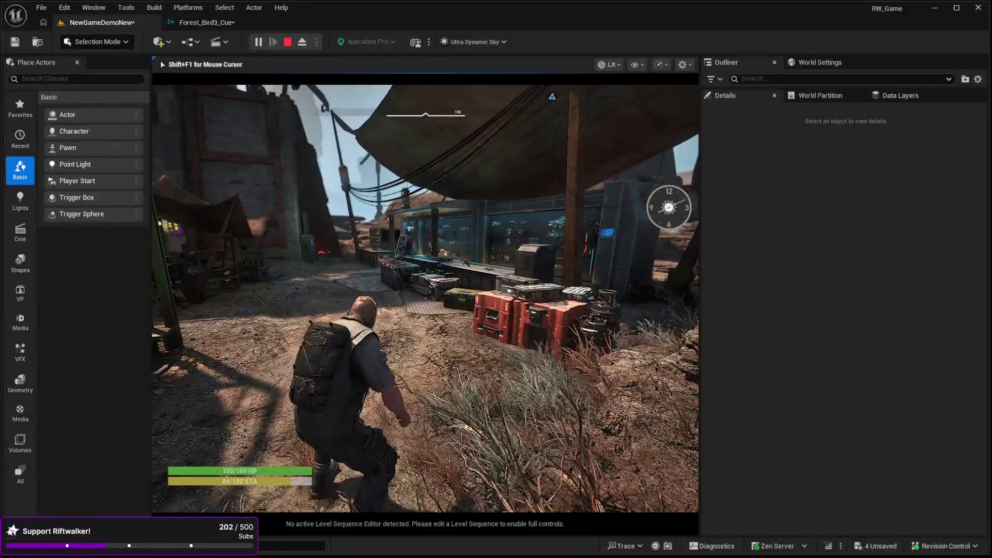
key("Escape")
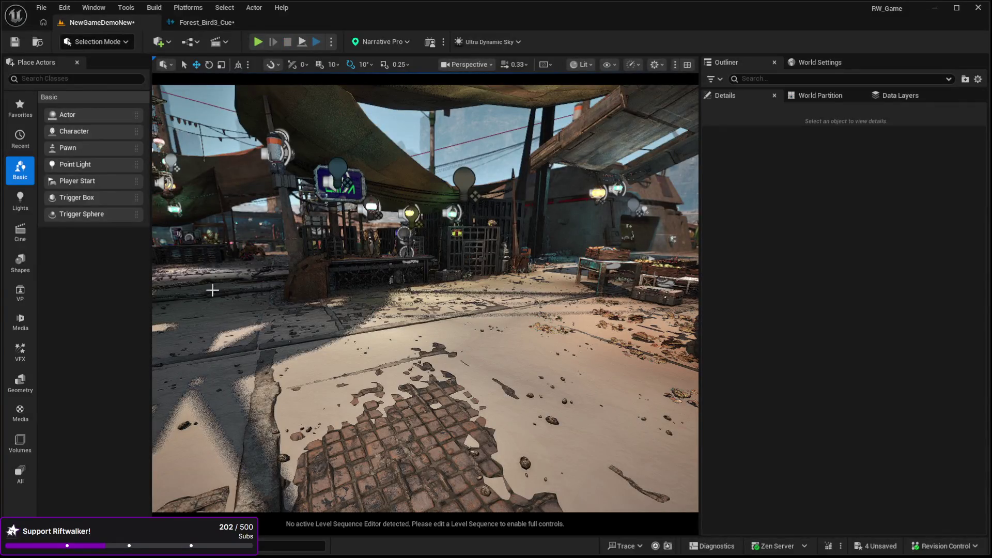
Select the SM_GroundTiles99 ground tile and frame the camera over the market.
left_click(296, 308)
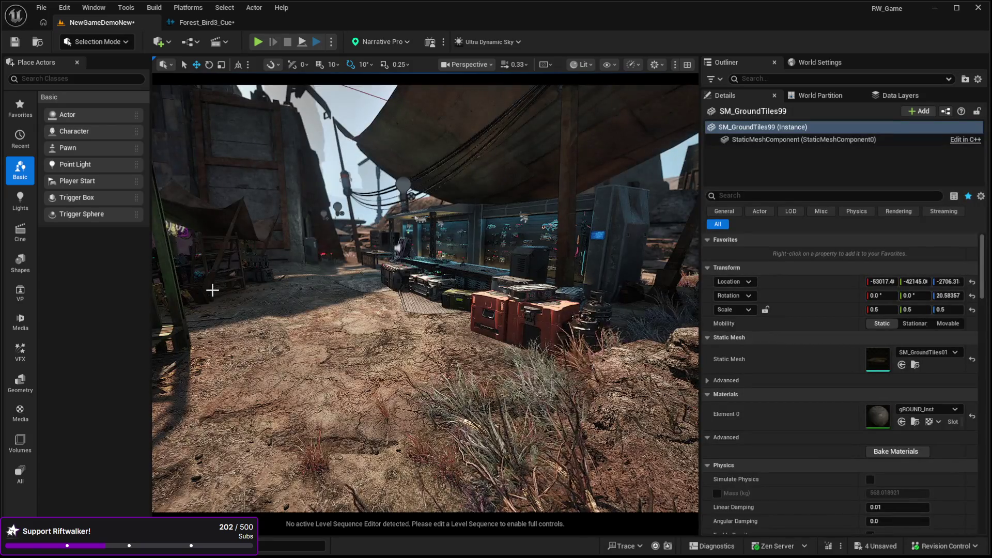
key("f")
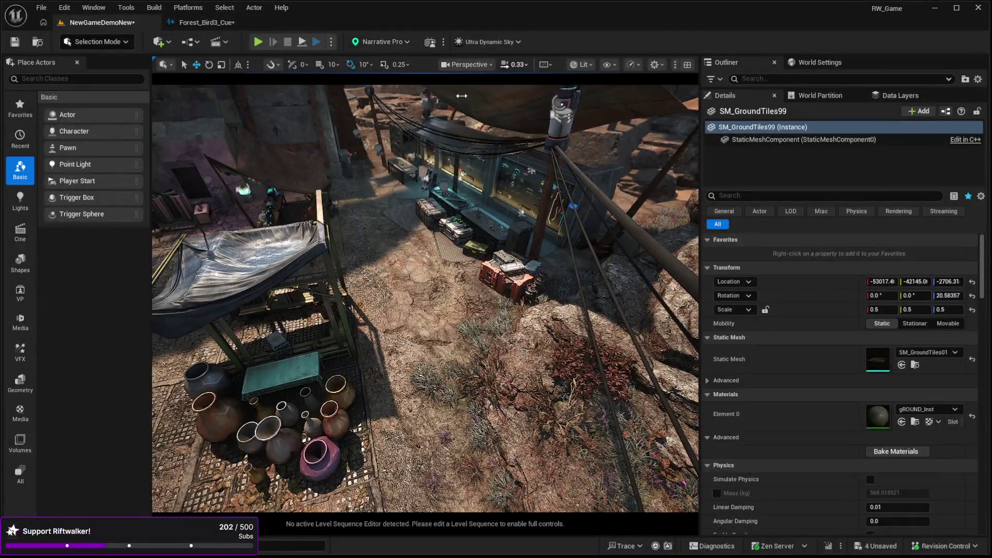
scroll(425, 298, "up", 3)
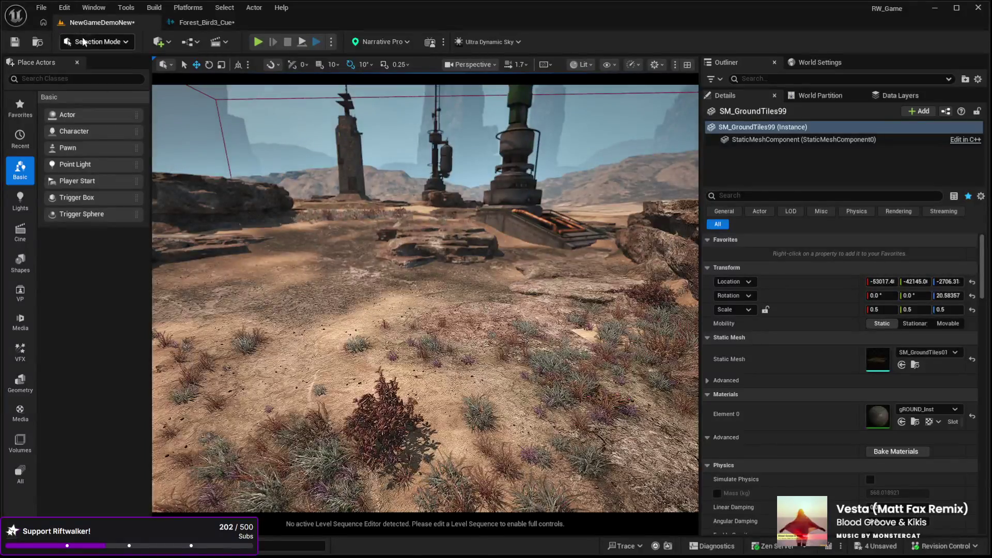
Switch to Foliage Mode and place single rock instances around the tower base.
key("shift+3")
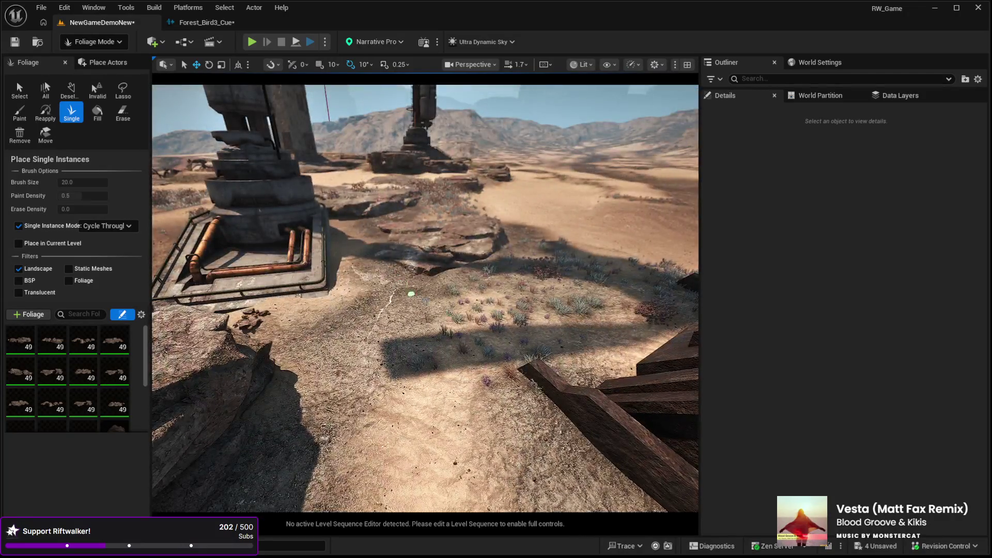
left_click(442, 292)
left_click(542, 334)
left_click(579, 331)
left_click(488, 462)
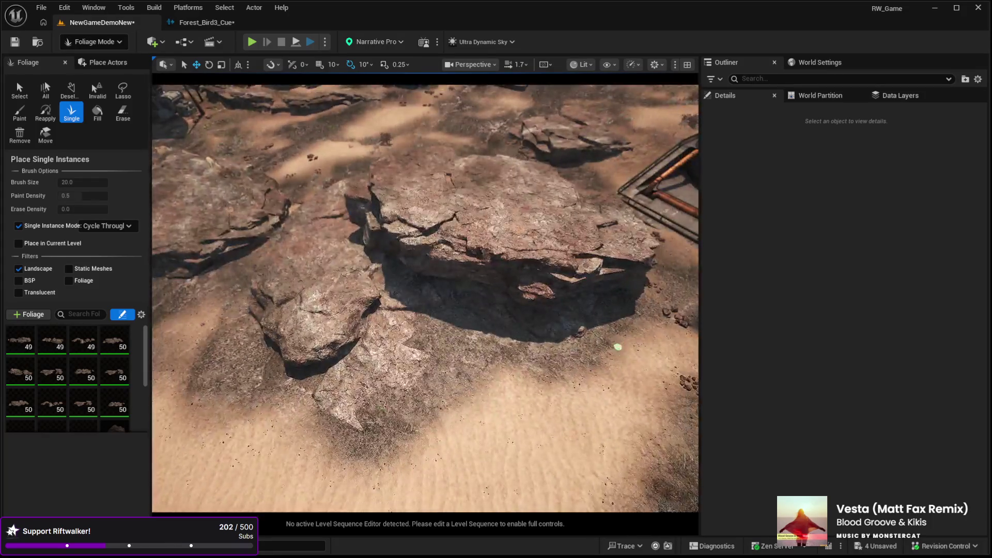
left_click(613, 348)
left_click(529, 401)
left_click(485, 408)
left_click(485, 407)
left_click(340, 451)
left_click(345, 444)
Place a dozen more rock instances across the surrounding ground.
left_click(221, 354)
left_click(262, 361)
left_click(226, 367)
left_click(236, 342)
left_click(523, 385)
left_click(480, 430)
left_click(491, 403)
left_click(384, 400)
left_click(396, 336)
left_click(303, 348)
left_click(271, 326)
left_click(236, 308)
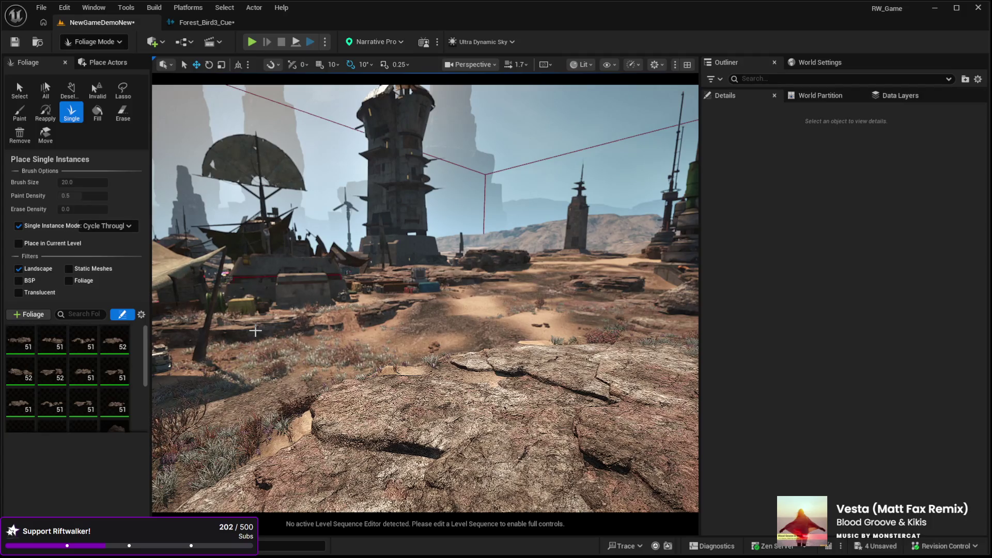
Place small stone clusters on the sand beside the rock ledges near the ship and tower.
mouse_move(463, 321)
left_mouse_down()
mouse_move(444, 300)
mouse_move(406, 355)
mouse_move(400, 326)
mouse_move(264, 266)
mouse_move(546, 284)
left_mouse_up()
left_click_drag(673, 267, 565, 326)
left_click(492, 266)
mouse_move(491, 266)
left_mouse_down()
mouse_move(516, 259)
mouse_move(474, 284)
mouse_move(524, 257)
left_mouse_up()
left_click(525, 257)
left_click_drag(386, 290, 394, 261)
left_click(394, 261)
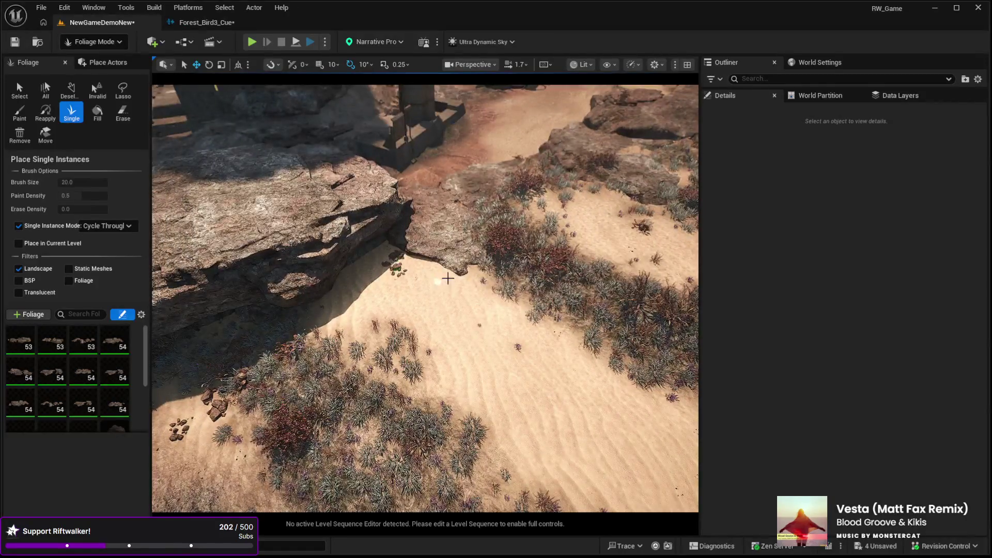
left_click_drag(629, 259, 438, 279)
left_click(437, 279)
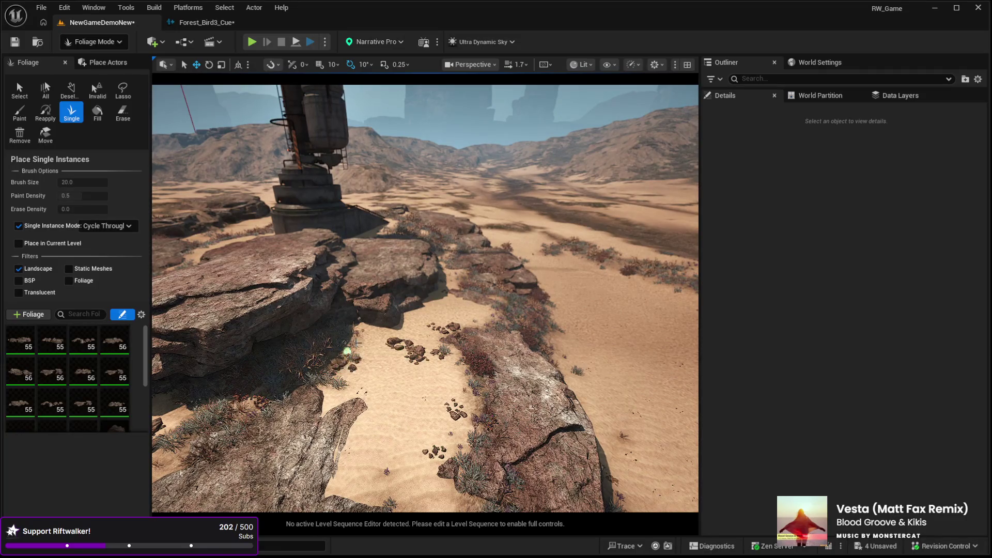
Fly past the two towers to the flat rock and look down the sand path.
left_click_drag(449, 302, 437, 349)
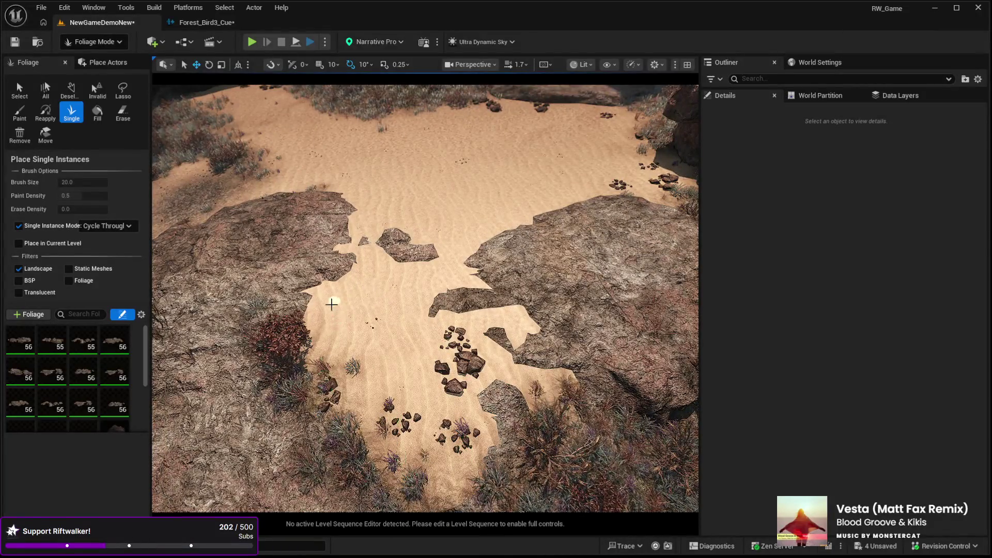
mouse_move(371, 296)
left_mouse_down()
mouse_move(365, 283)
mouse_move(362, 300)
mouse_move(279, 343)
left_mouse_up()
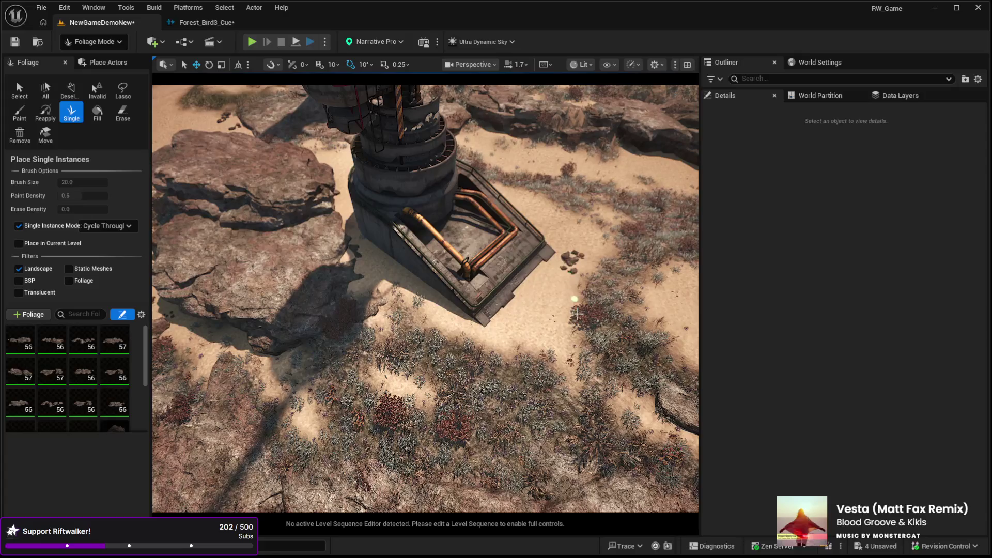
left_click_drag(562, 365, 416, 374)
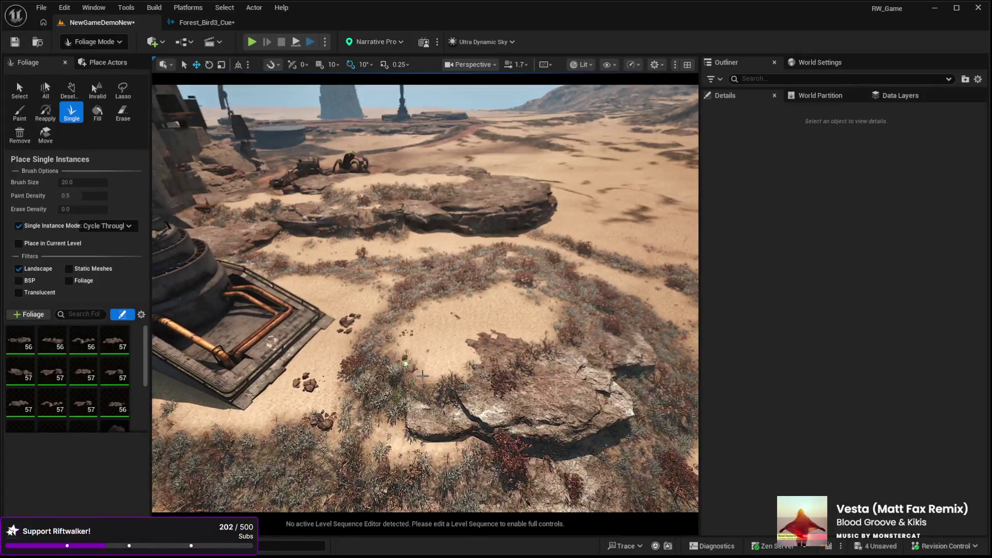
mouse_move(537, 305)
left_mouse_down()
mouse_move(532, 290)
mouse_move(521, 312)
mouse_move(512, 307)
left_mouse_up()
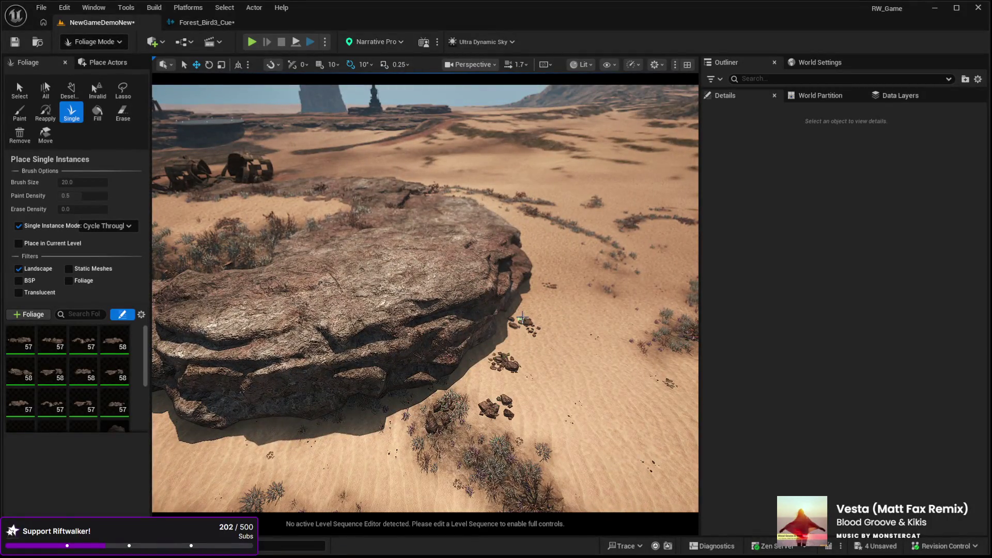
mouse_move(455, 483)
left_mouse_down()
mouse_move(465, 408)
mouse_move(604, 279)
left_mouse_up()
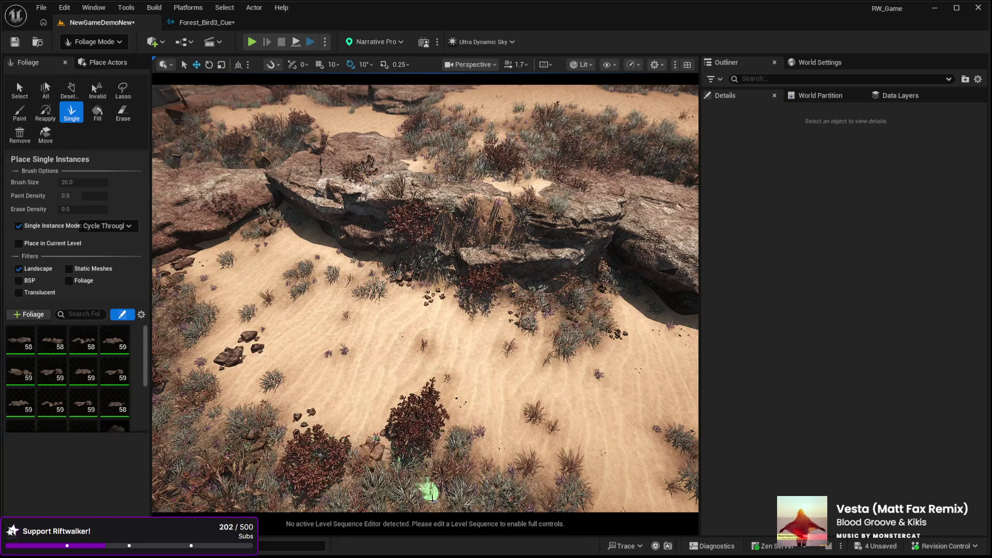
left_click_drag(545, 439, 555, 258)
Place two more rocks on the sand and rocky ground, then switch to Landscape Mode.
left_click(454, 458)
left_click_drag(454, 458, 421, 310)
left_click_drag(354, 272, 396, 221)
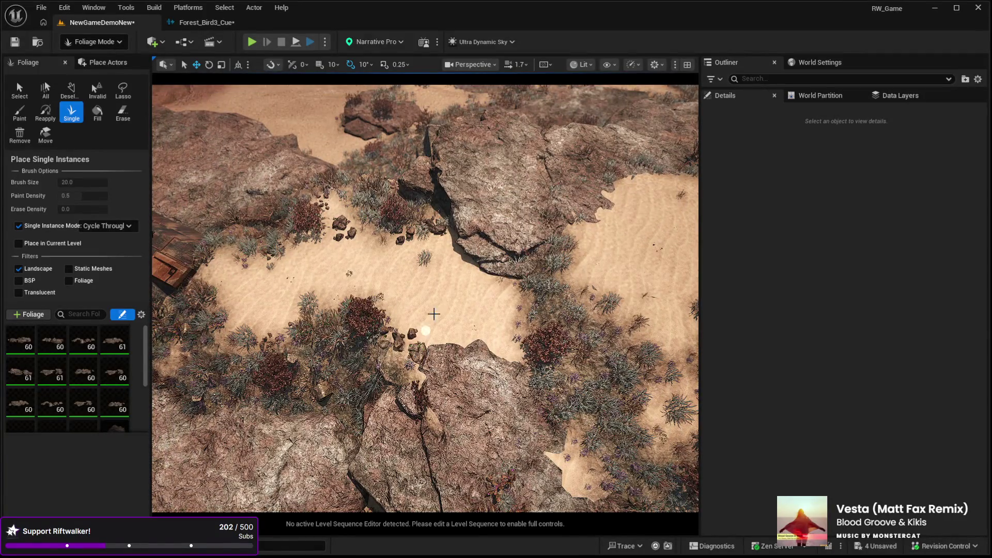
left_click_drag(536, 291, 492, 243)
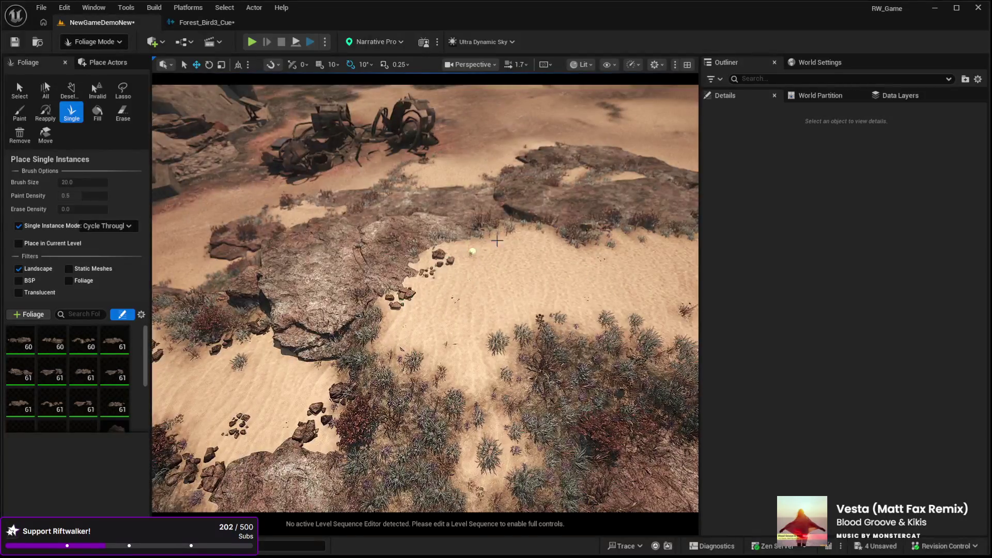
left_click_drag(469, 302, 470, 253)
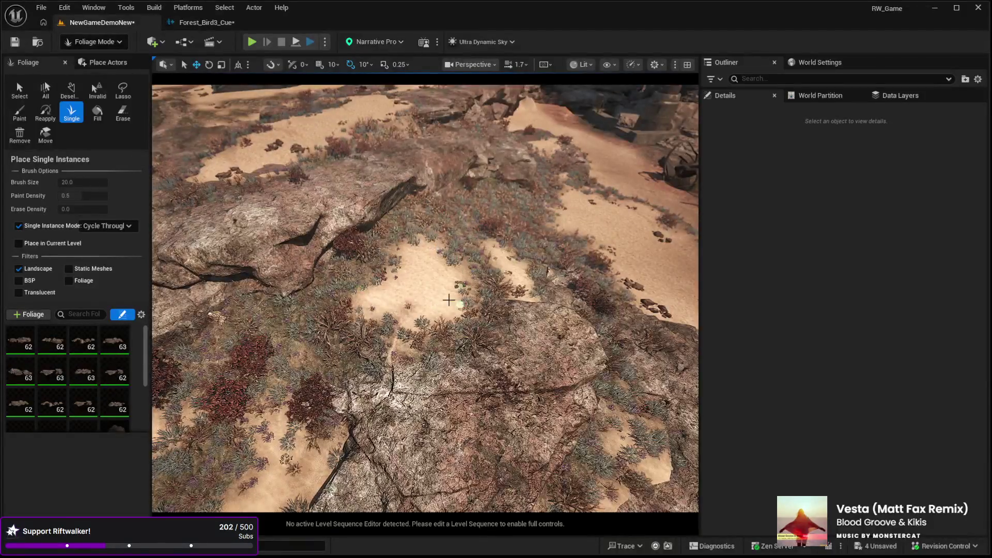
left_click(303, 446)
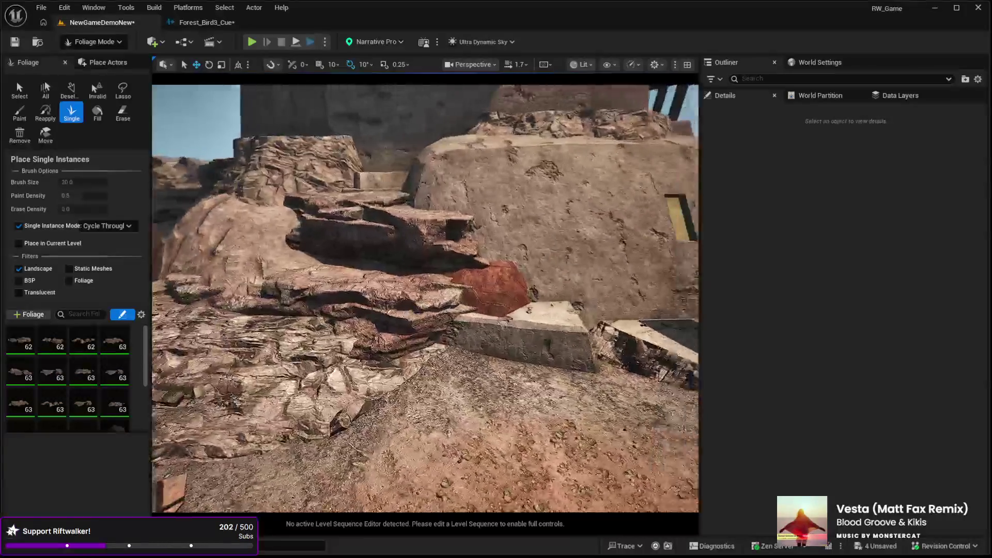
key("shift+2")
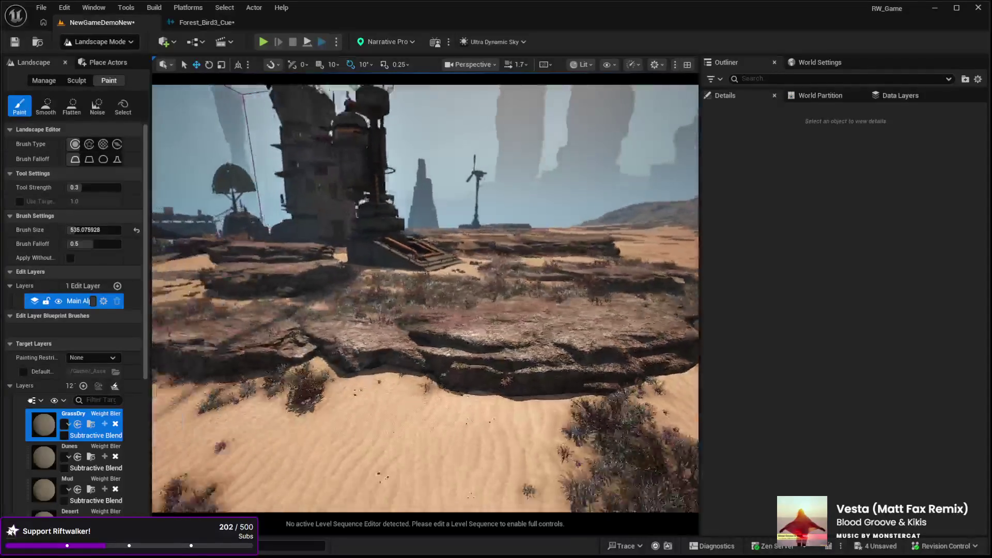
Fly forward over the painted sand and switch to Foliage Mode with Shift+3.
key("w")
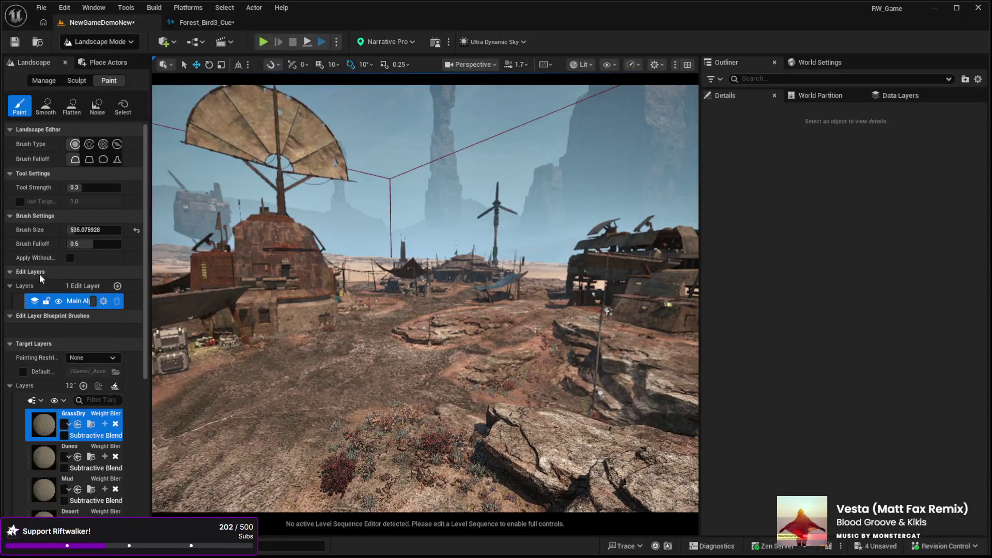
key("shift+3")
Select the ten rock types from SM_Rock_Boulder_1 through the last boulder in the foliage palette.
scroll(52, 372, "up", 3)
left_click(20, 346)
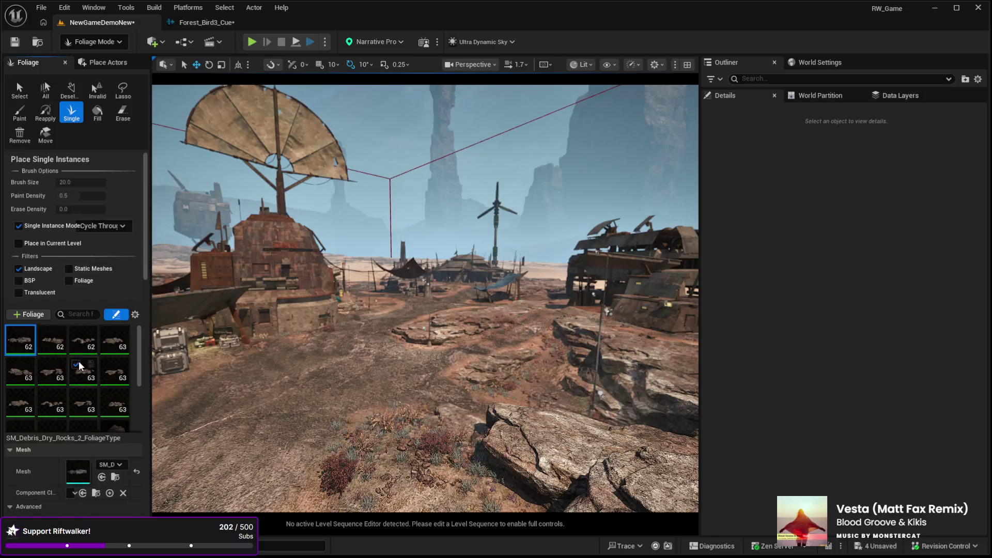
scroll(72, 367, "down", 2)
left_click(75, 369, "shift")
left_click(114, 366)
scroll(51, 331, "down", 3)
left_click(30, 312, "shift")
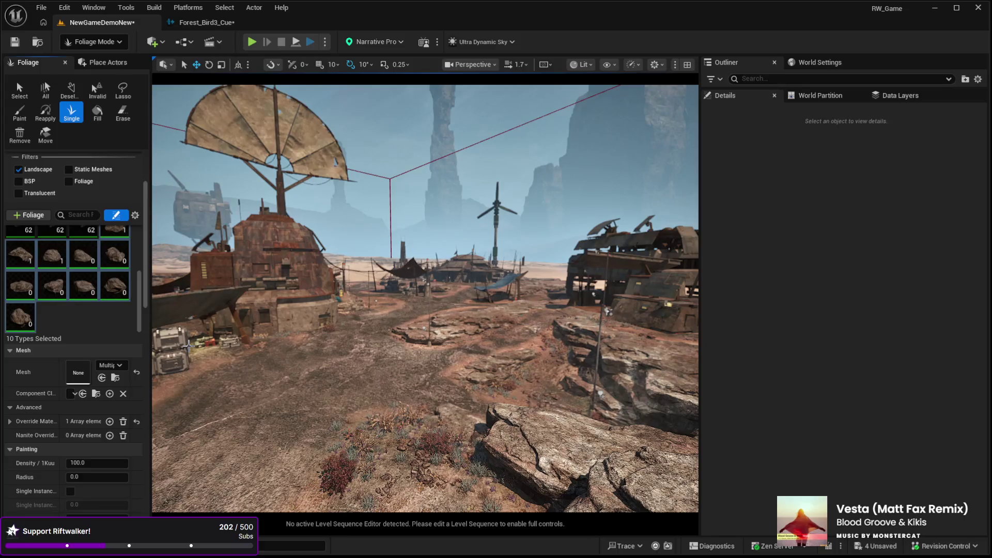
left_click_drag(188, 345, 165, 345)
Place rocks on the desert floor, beside the rock platform and along the path.
left_click_drag(382, 315, 383, 315)
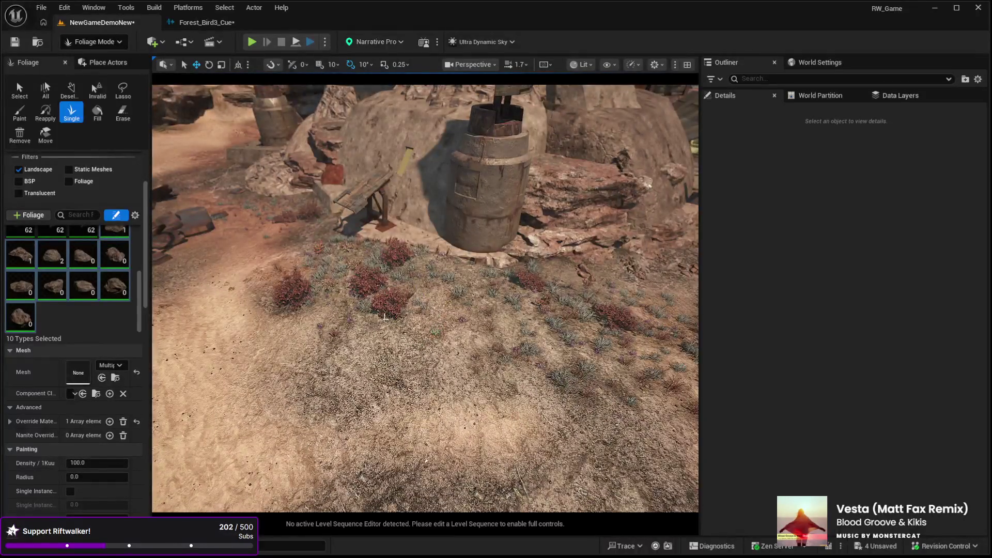
left_click_drag(445, 305, 445, 306)
left_click(527, 295)
left_click_drag(537, 362, 537, 361)
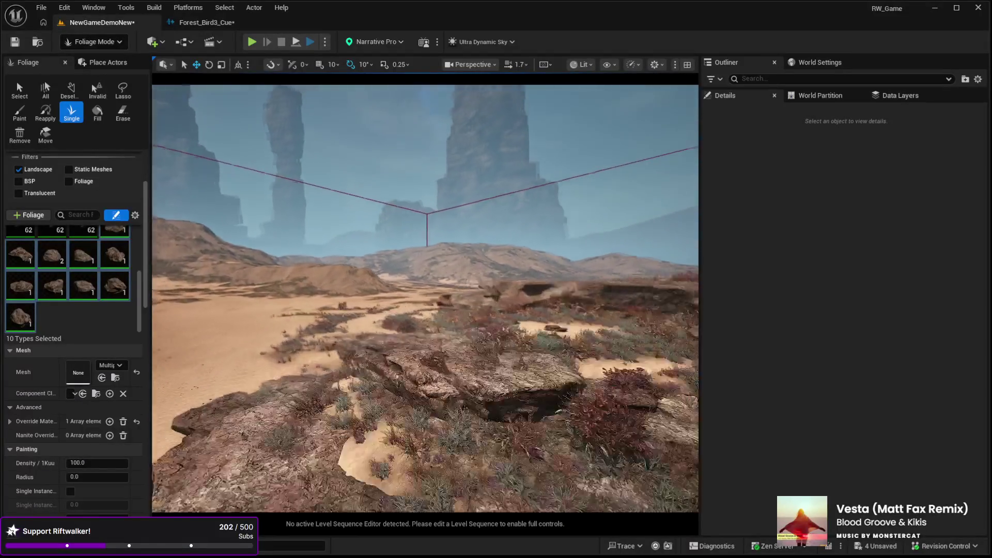
left_click_drag(447, 350, 446, 350)
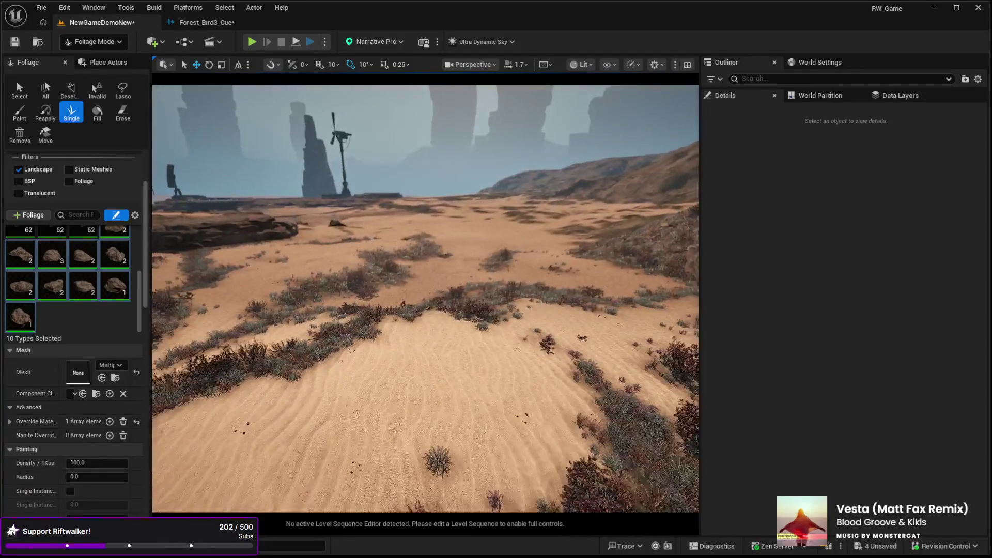
left_click(441, 351)
left_click(418, 321)
scroll(418, 321, "up", 5)
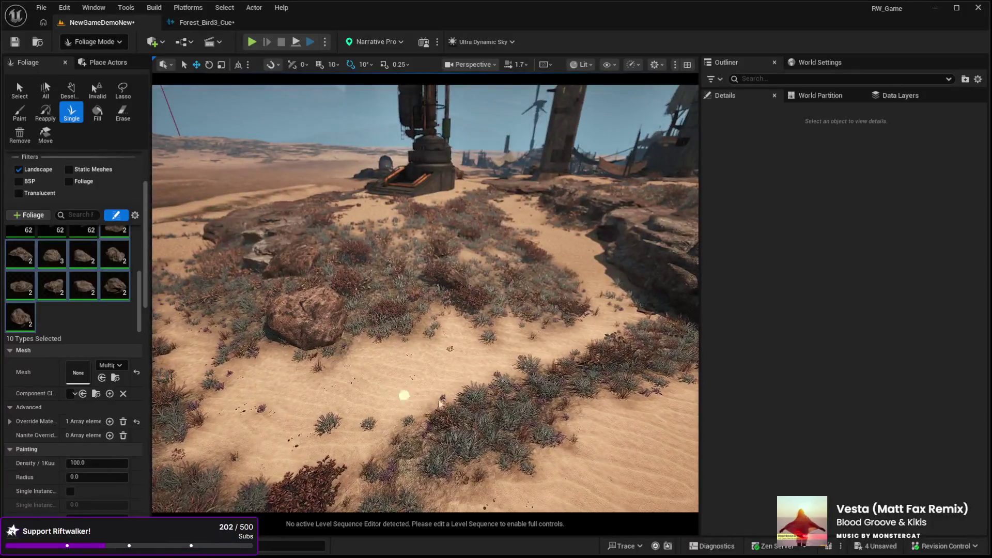
left_click(403, 396)
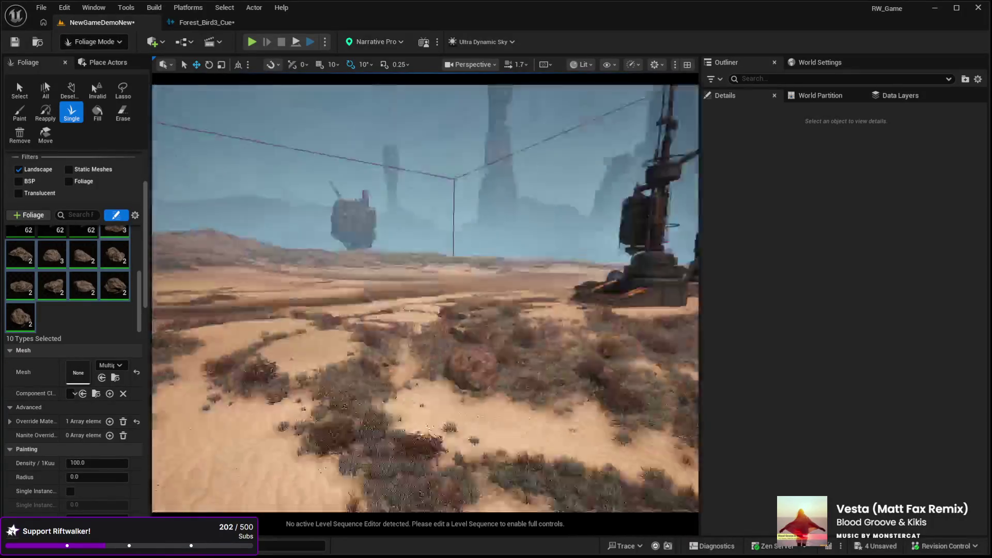
left_click(223, 333)
left_click(493, 274)
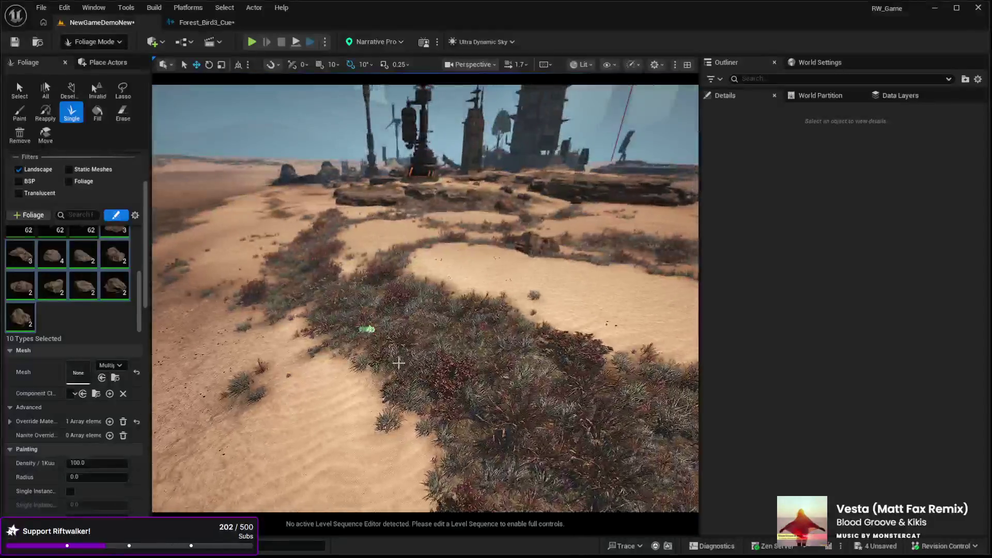
Scatter rocks in the grassy patch, on the hillside and at the tower bases.
left_click(644, 474)
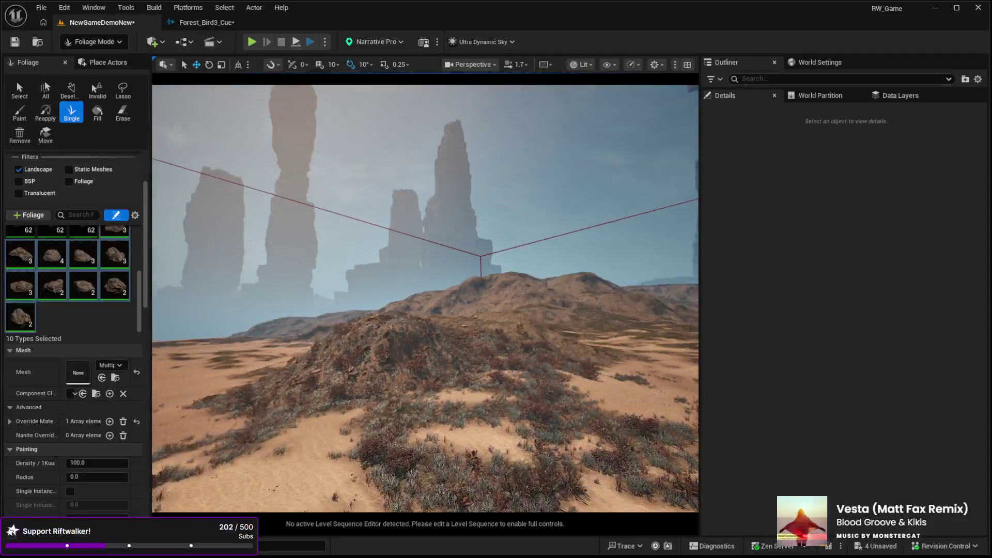
left_click(336, 375)
left_click(554, 364)
left_click(389, 490)
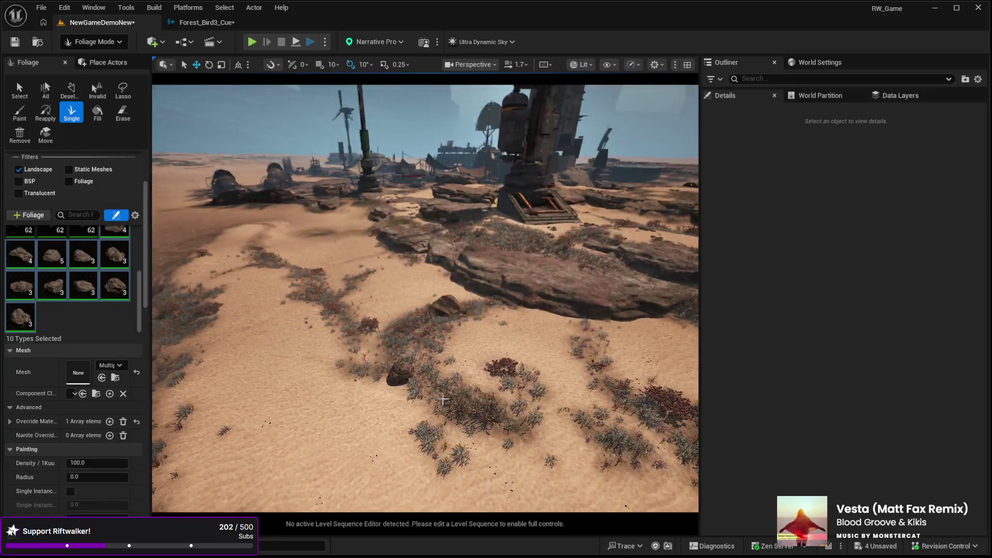
left_click(525, 462)
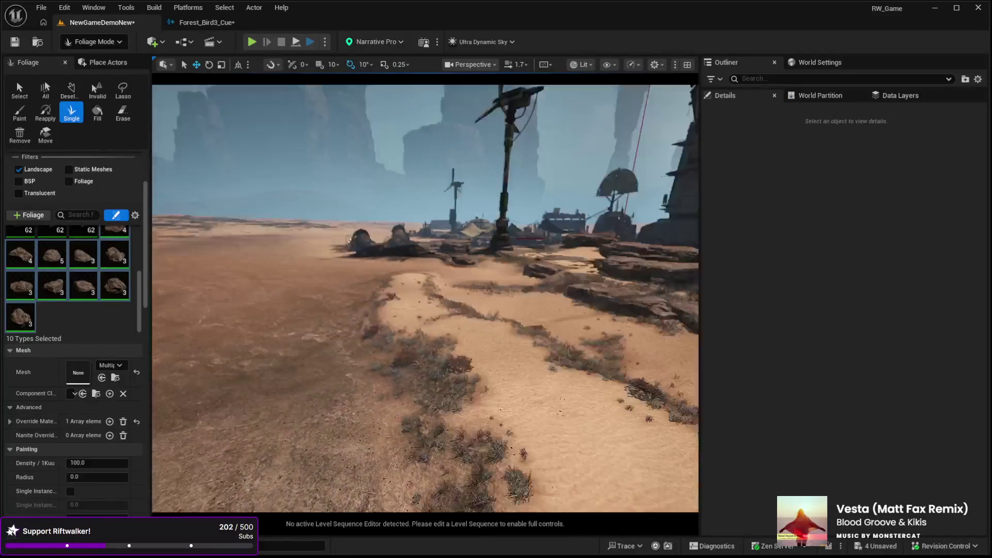
left_click(408, 376)
key("w")
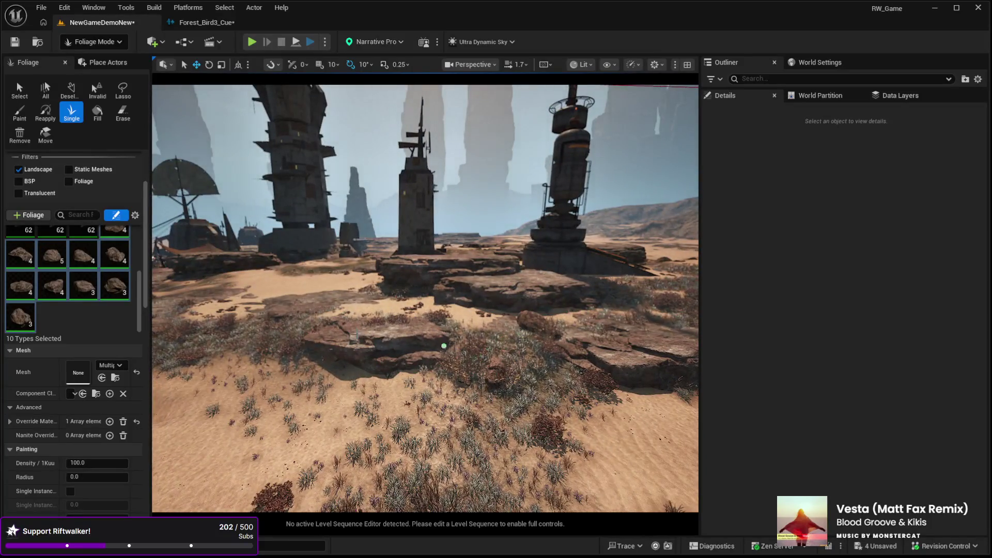
key("w")
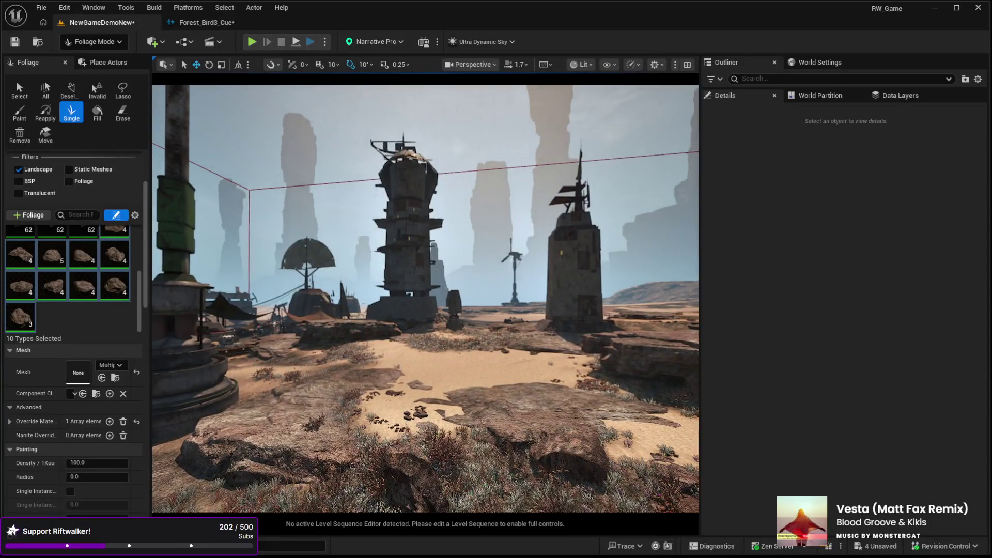
key("w")
left_click(477, 423)
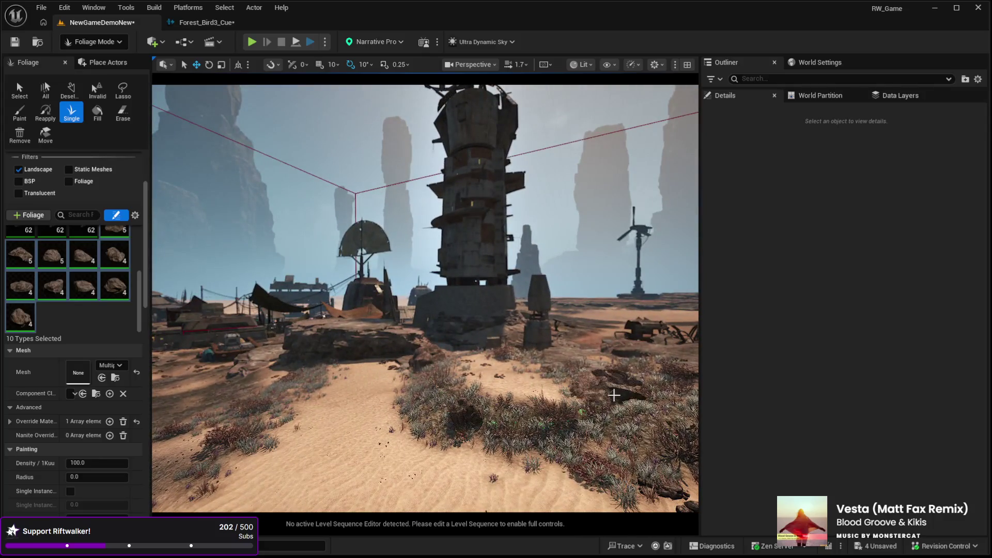
Place a rock on the open sand and three rocks near the tarp camp.
key("w")
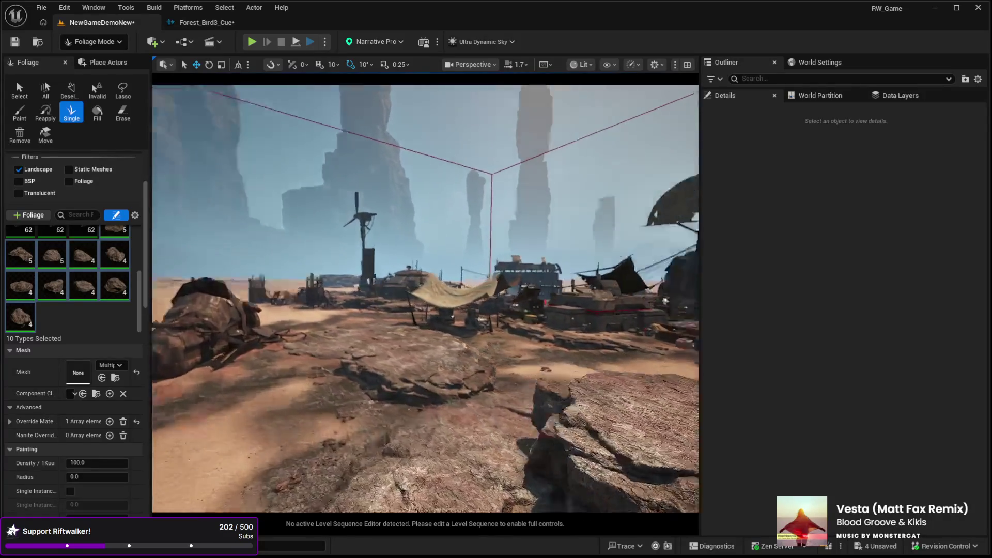
key("w")
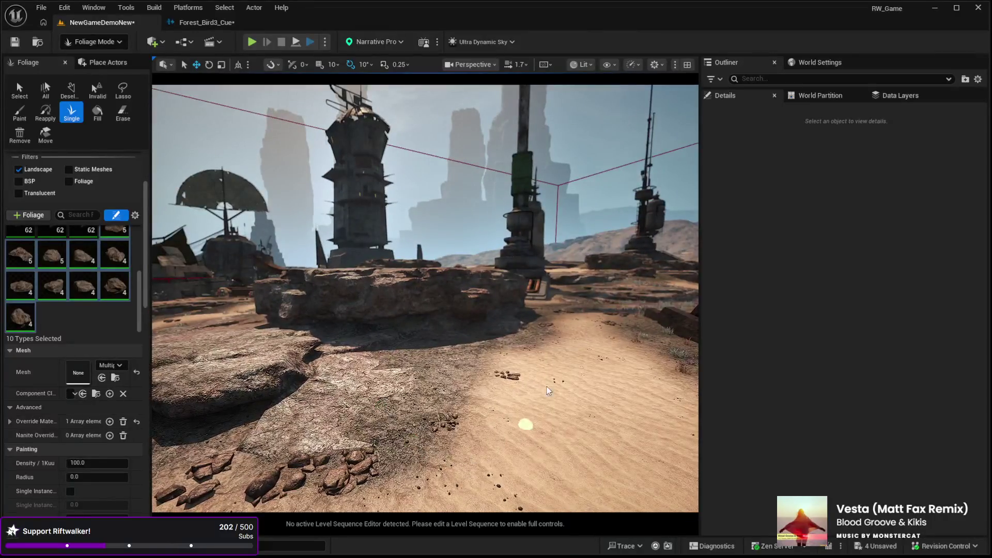
left_click(362, 455)
key("w")
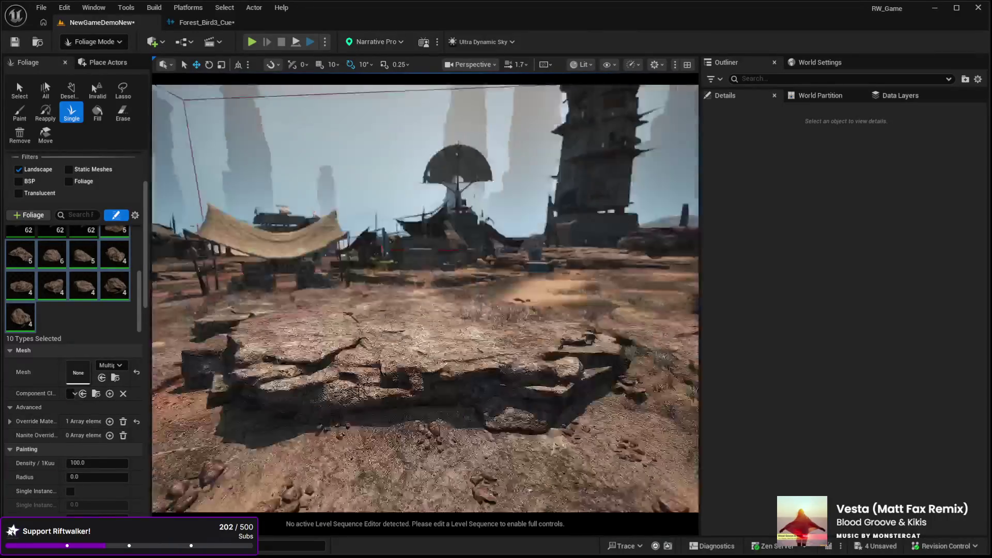
key("w")
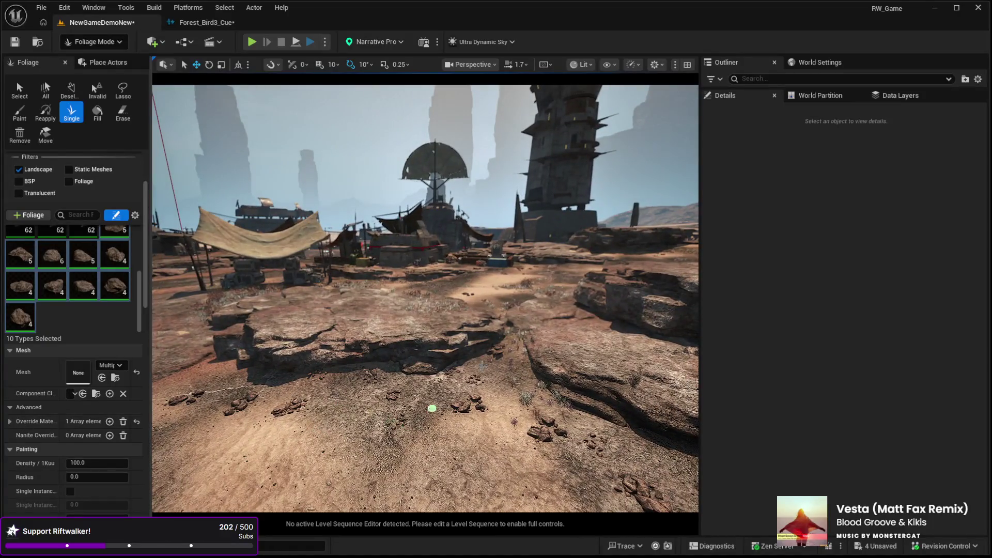
key("w")
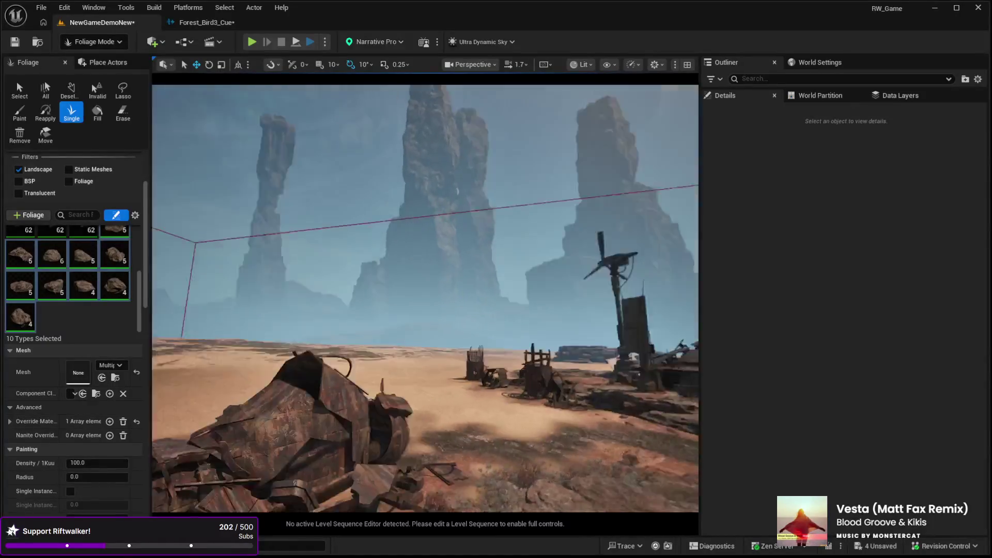
key("w")
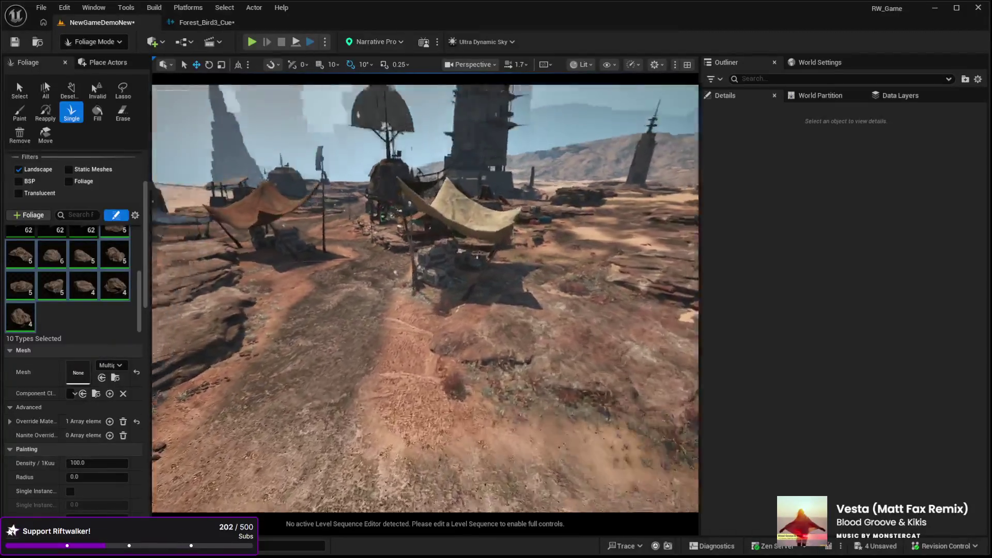
key("w")
left_click(392, 452)
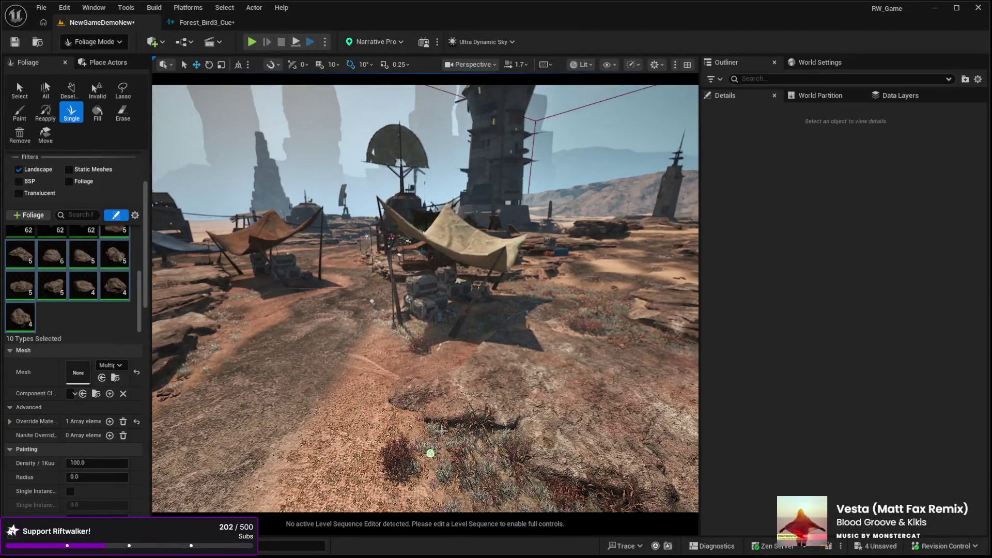
left_click(389, 456)
left_click(392, 454)
Place two rocks by the rock platform past the wooden cage wreck.
key("w")
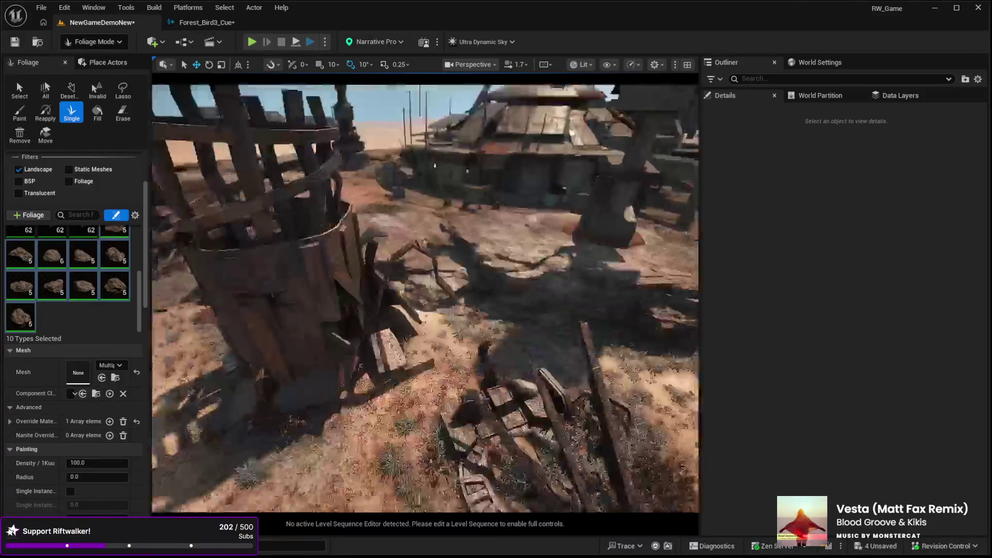
key("w")
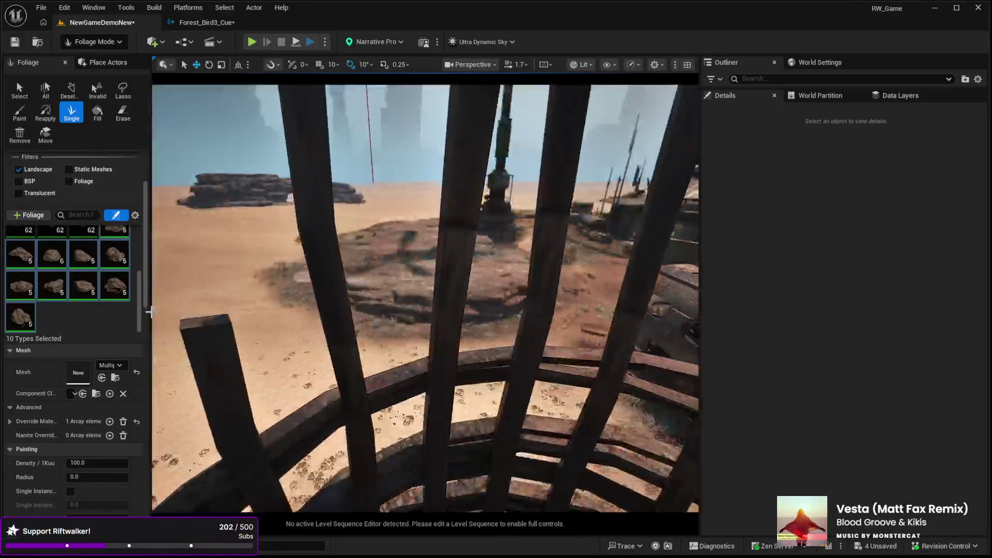
key("w")
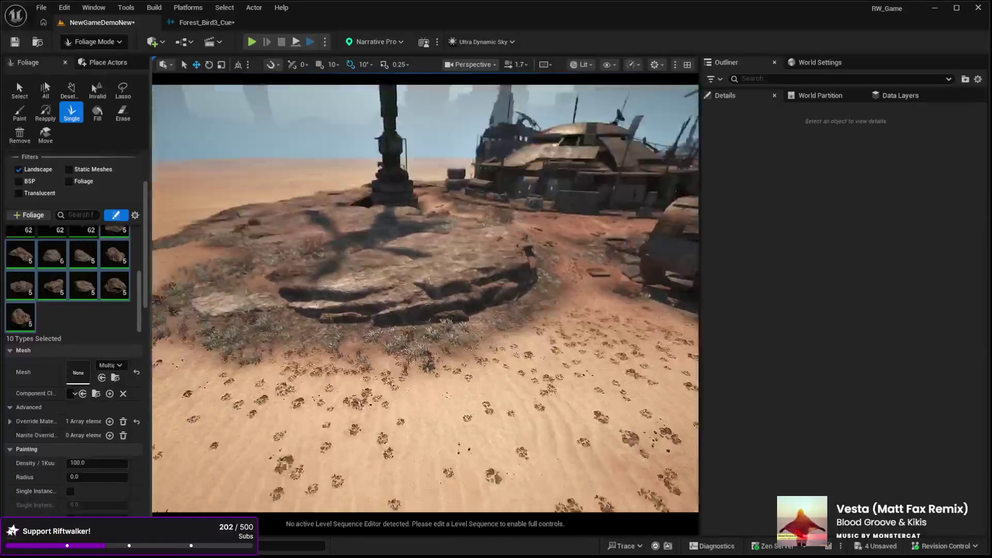
left_click(361, 333)
left_click(362, 333)
key("w")
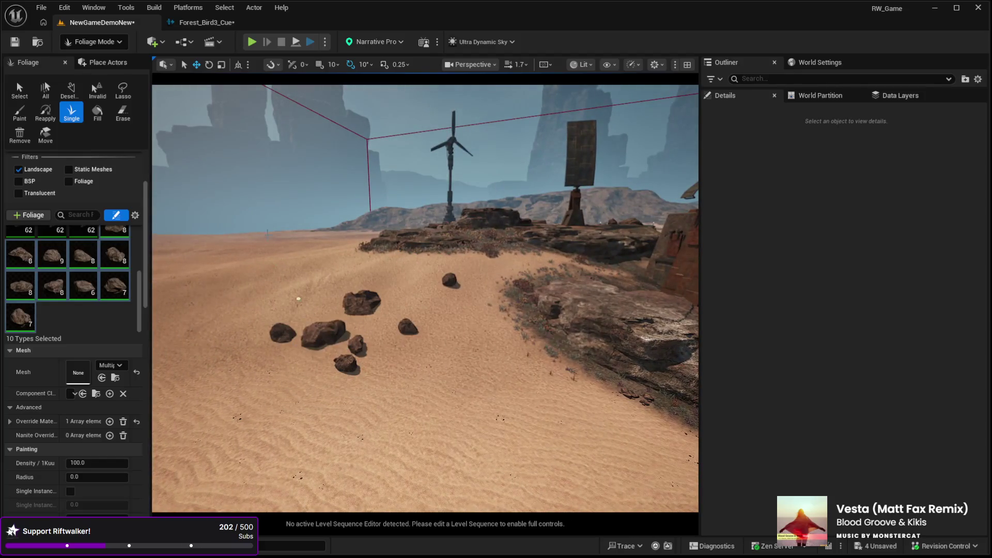
Drop five rocks across the dune sand with the Single foliage tool.
left_click(265, 227)
left_click(221, 287)
left_click(206, 358)
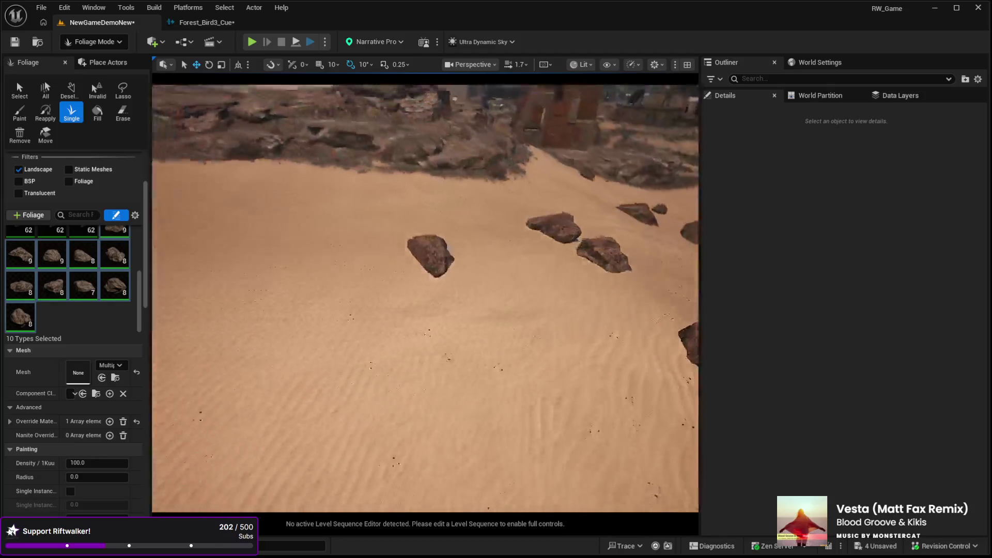
left_click(232, 274)
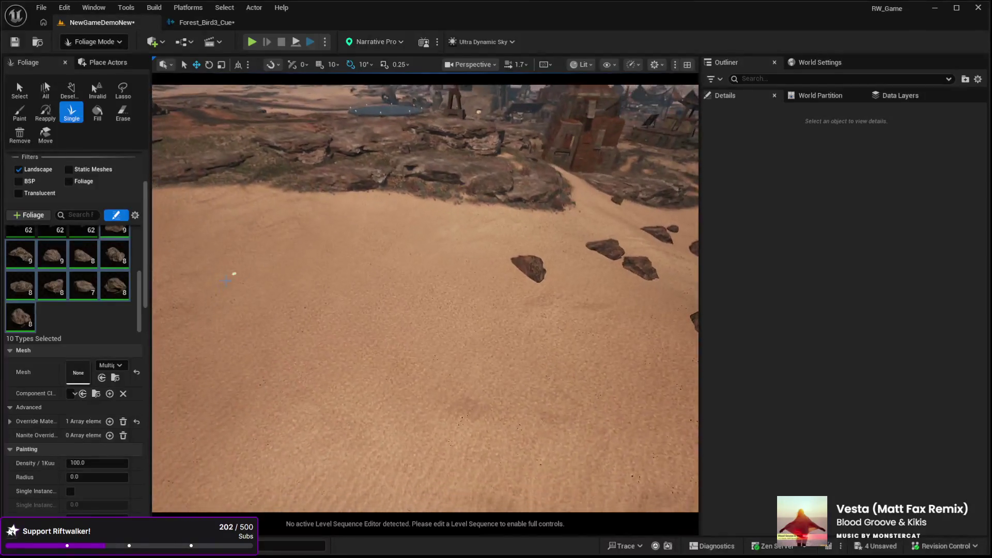
left_click(269, 264)
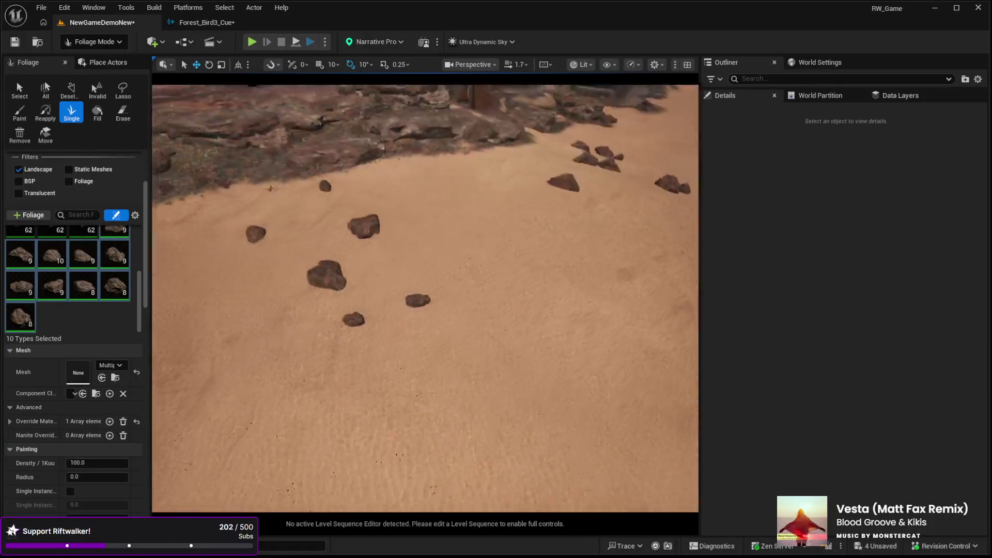
Add five more rocks below the outcrop and on open sand, then switch to Landscape Paint mode.
left_click(492, 316)
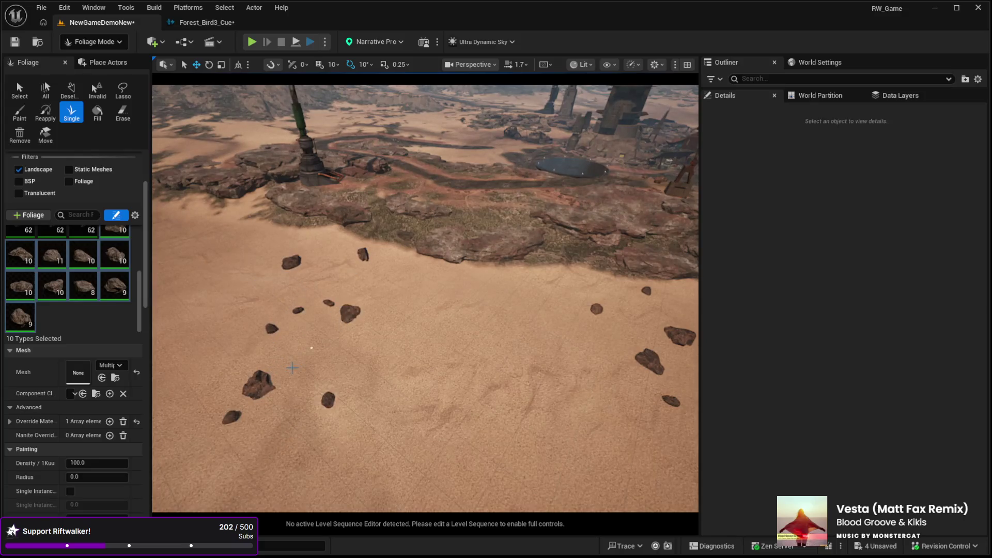
left_click(292, 367)
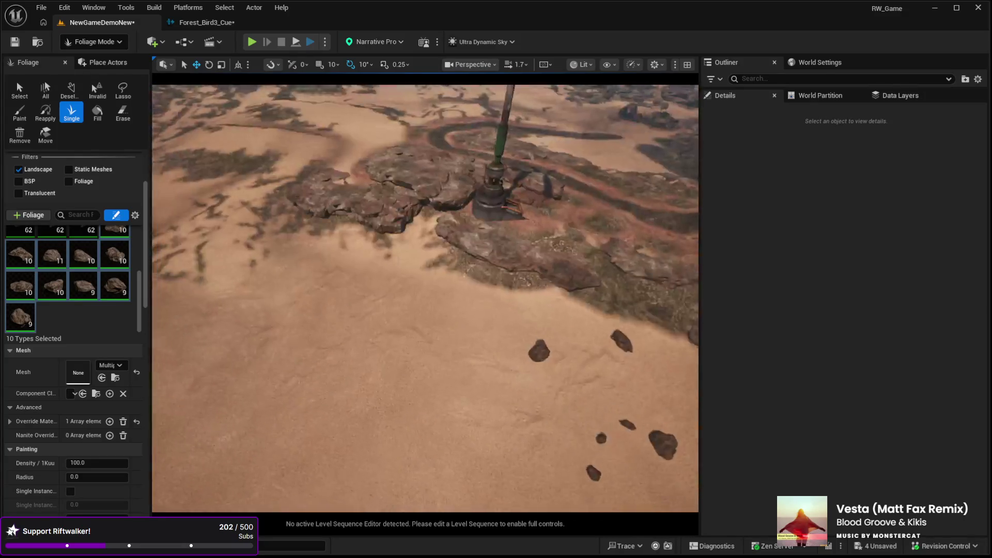
left_click(227, 282)
left_click(262, 265)
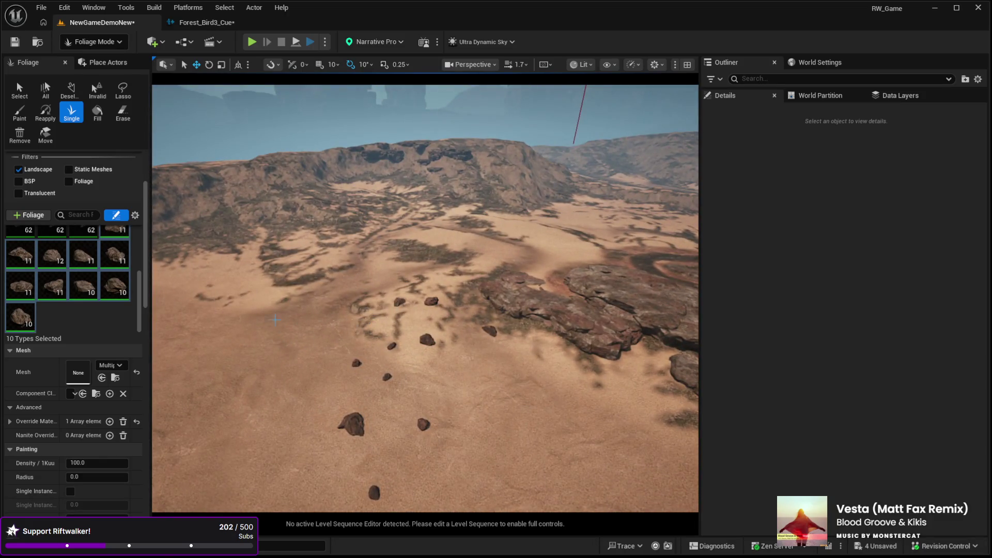
left_click(372, 305)
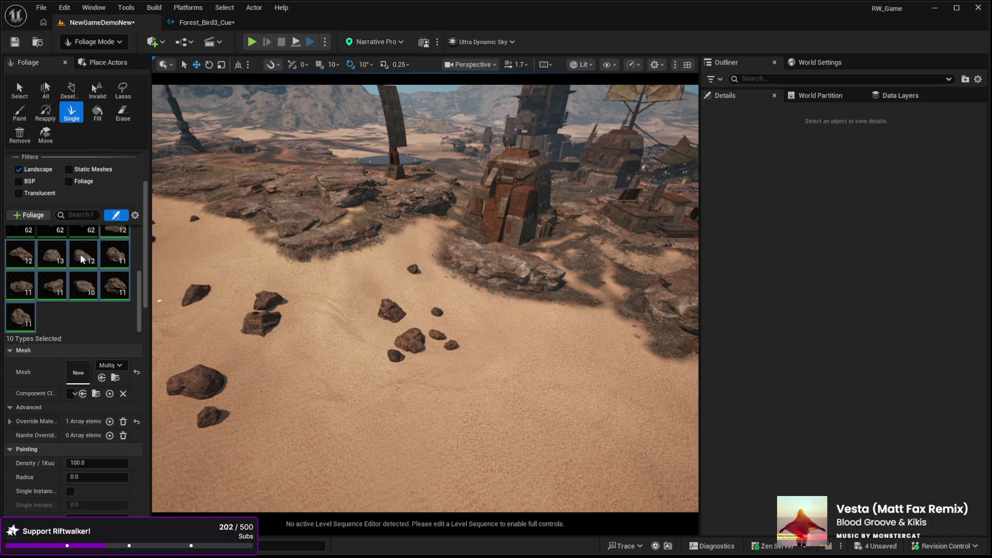
key("shift+2")
scroll(63, 439, "down", 3)
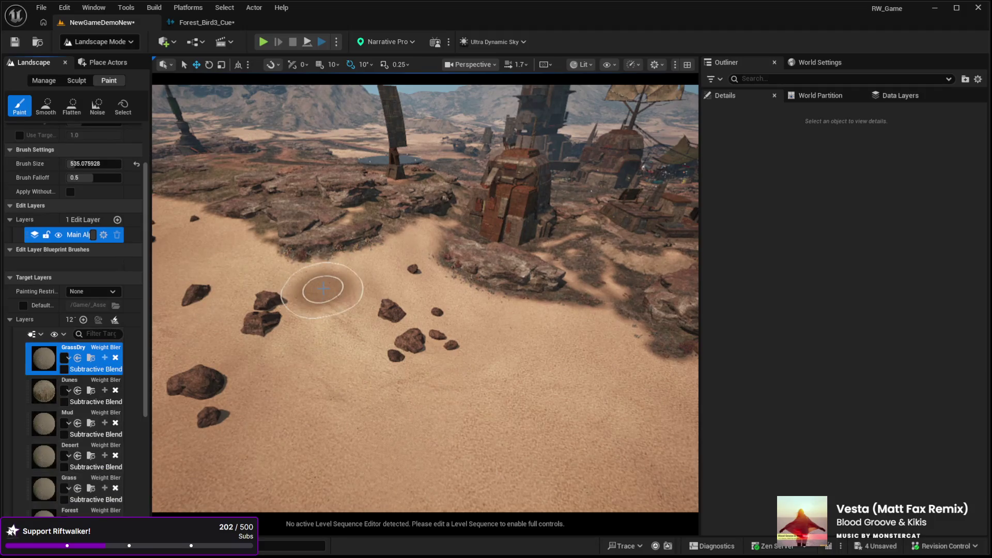
Select the Desert layer and paint it around the lower-left rocks and across the sand.
mouse_move(366, 280)
left_mouse_down()
mouse_move(431, 219)
mouse_move(483, 355)
mouse_move(466, 182)
mouse_move(425, 250)
mouse_move(299, 350)
mouse_move(324, 274)
left_mouse_up()
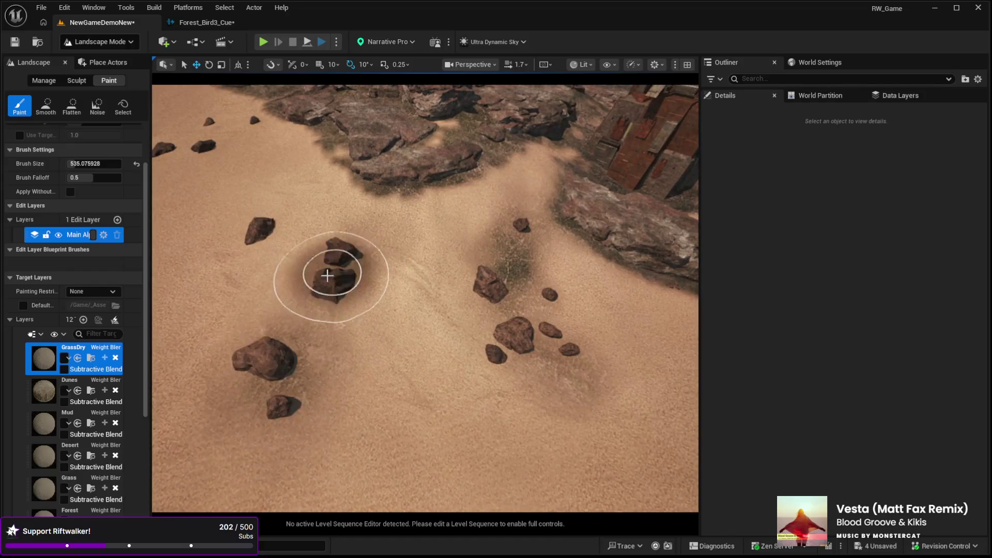
left_click(42, 456)
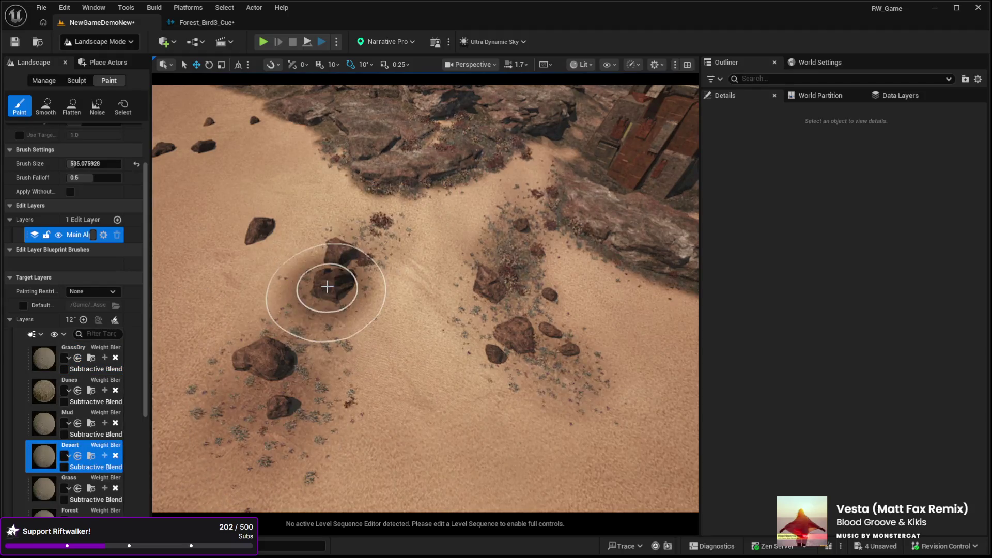
mouse_move(368, 256)
left_mouse_down()
mouse_move(288, 345)
mouse_move(240, 372)
mouse_move(365, 285)
mouse_move(512, 224)
mouse_move(515, 332)
mouse_move(510, 288)
left_mouse_up()
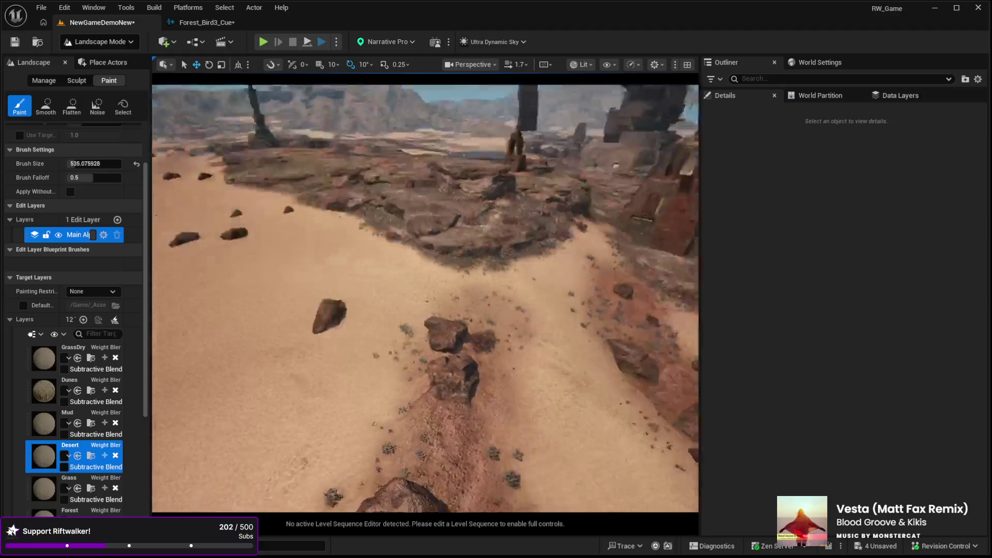
left_click_drag(515, 248, 515, 267)
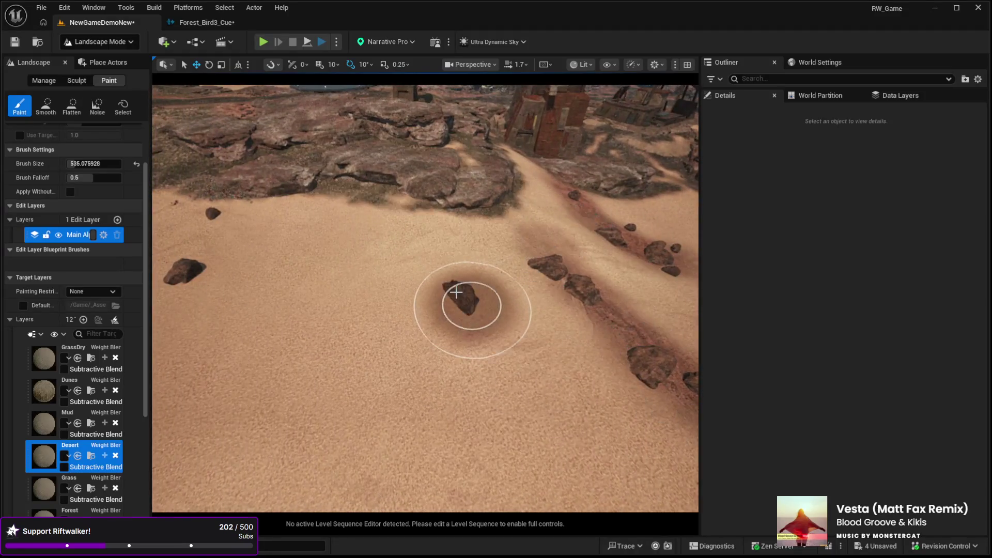
left_click_drag(419, 201, 398, 215)
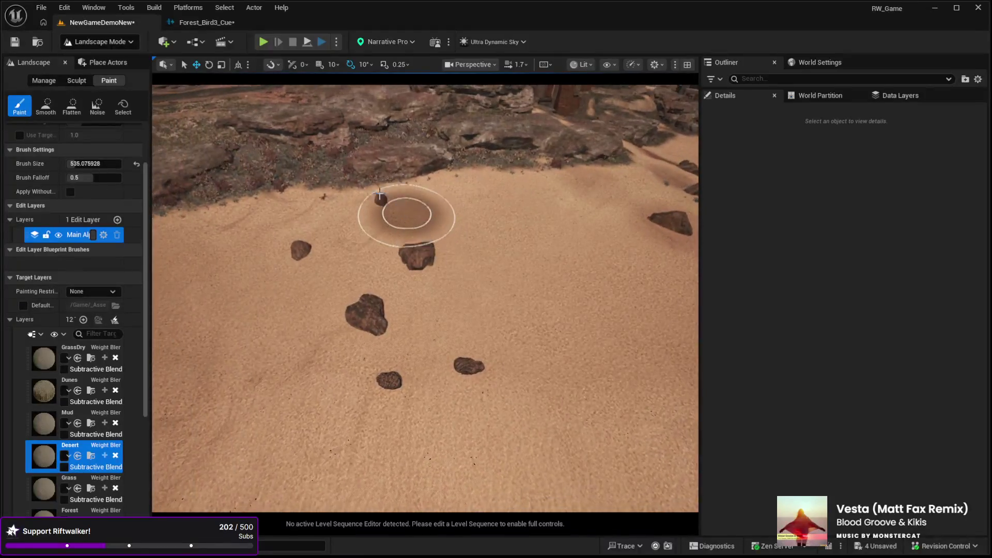
left_click_drag(473, 361, 367, 319)
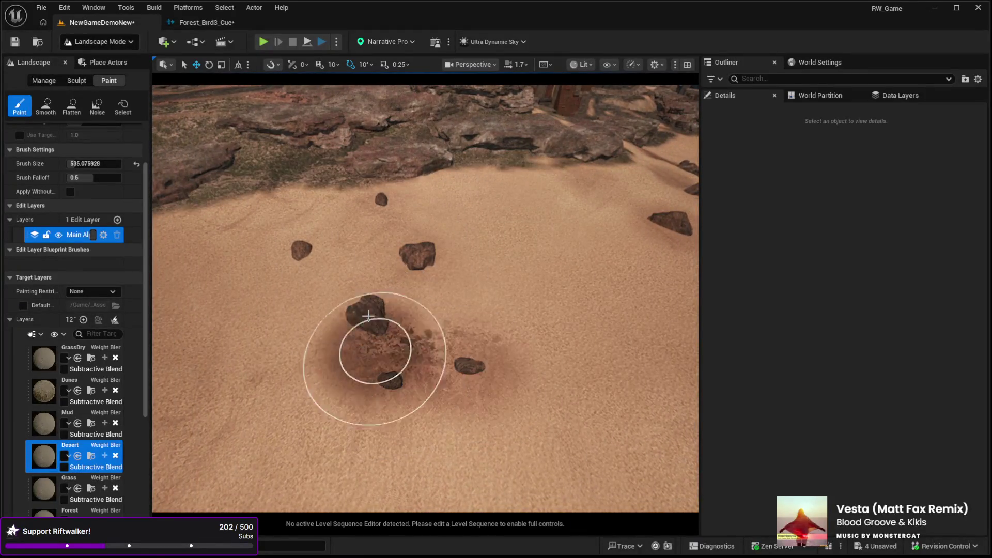
Paint Desert-layer patches around the remaining rocks from a top-down view.
left_click_drag(373, 178, 380, 246)
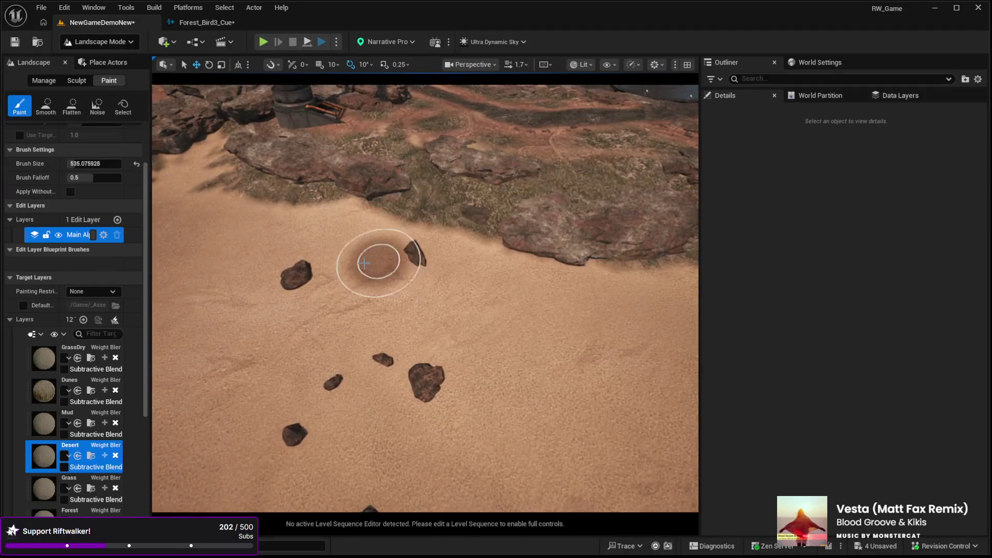
left_click_drag(287, 432, 406, 310)
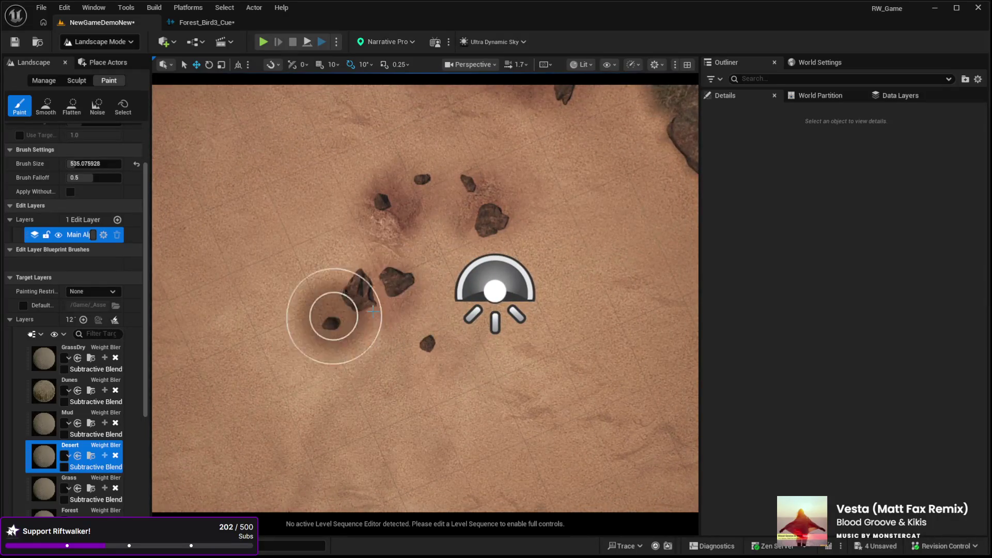
left_click_drag(339, 262, 521, 301)
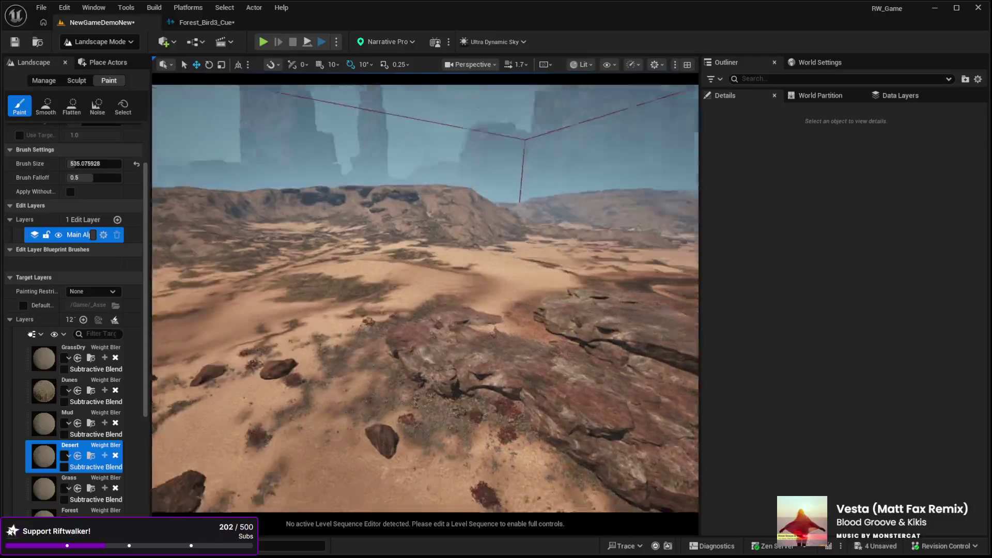
left_click_drag(400, 401, 277, 339)
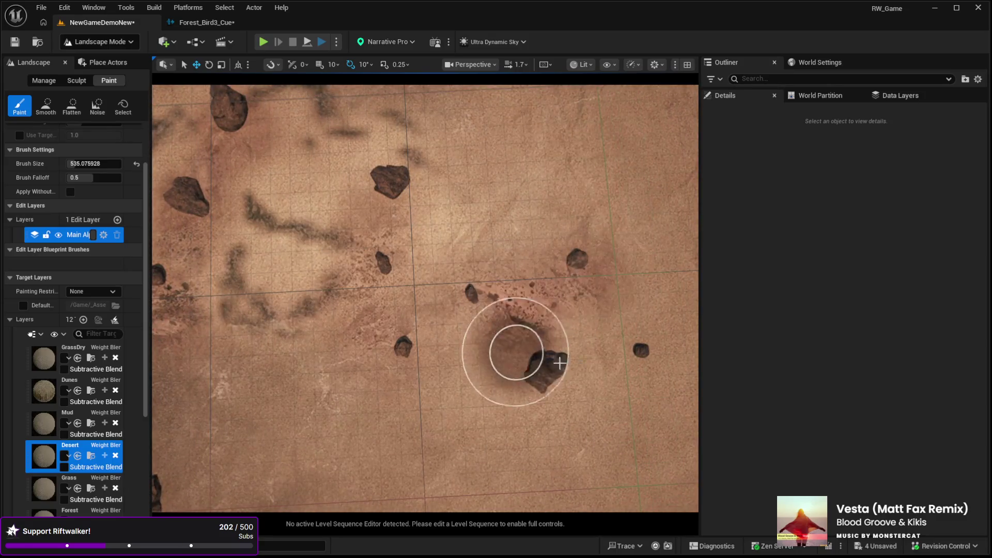
left_click(652, 347)
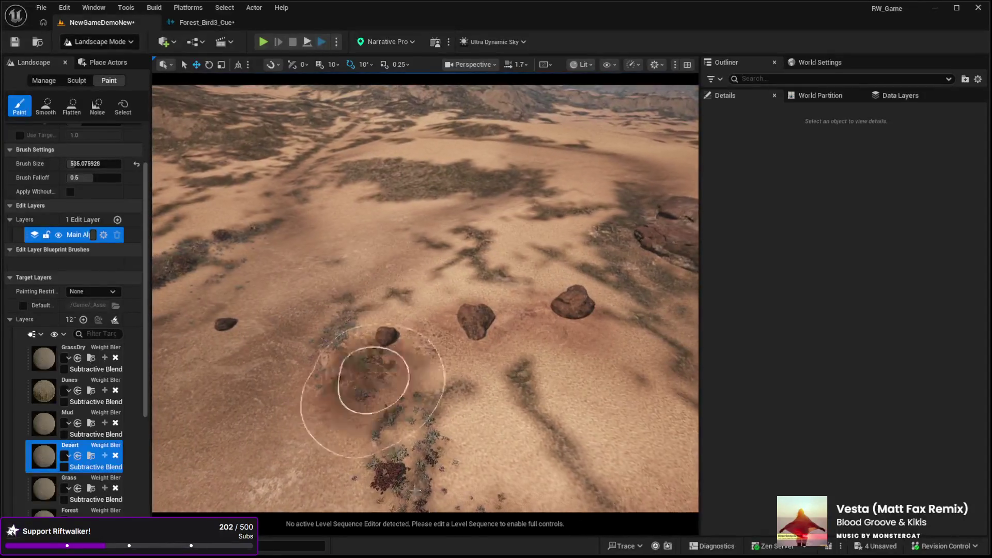
left_click_drag(372, 388, 399, 465)
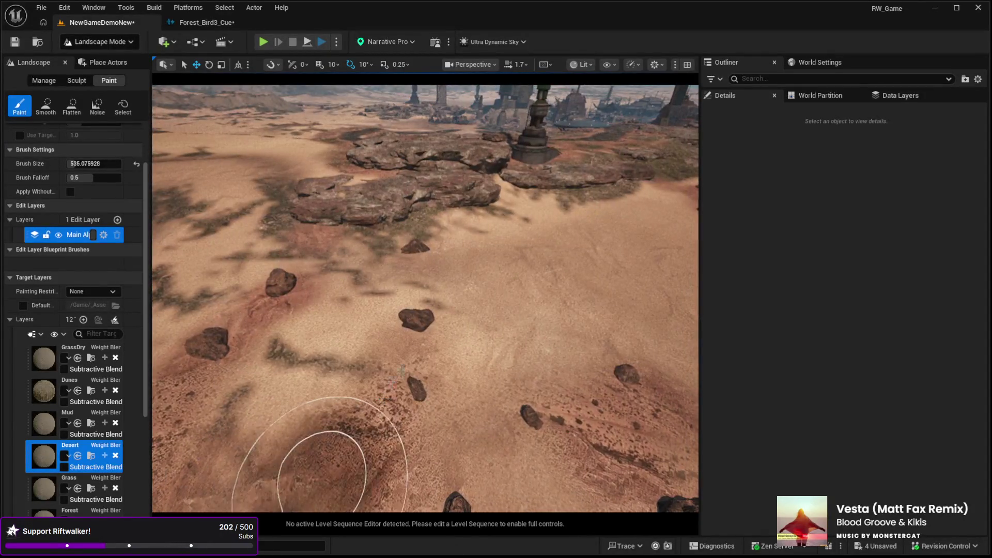
left_click(403, 284)
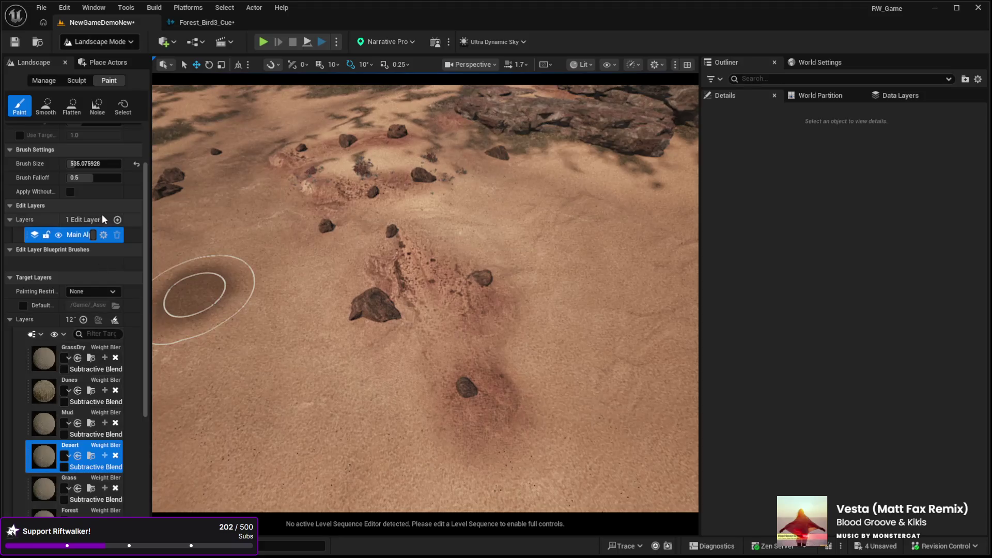
left_click(78, 413)
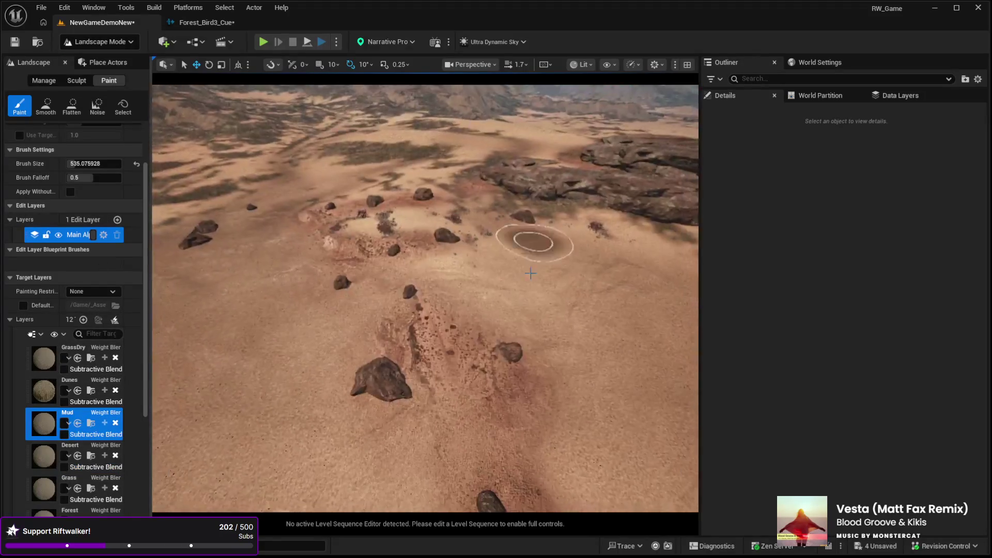
Reduce the brush size to about 285.7 and paint Mud along the central rock trail.
left_click_drag(93, 163, 80, 164)
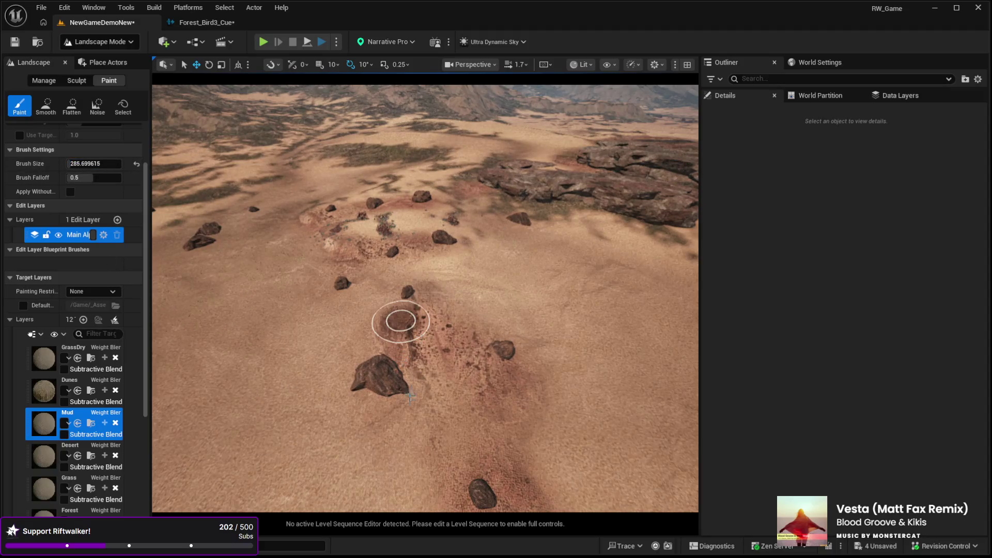
mouse_move(398, 392)
left_mouse_down()
mouse_move(465, 366)
mouse_move(498, 447)
mouse_move(461, 361)
mouse_move(430, 334)
left_mouse_up()
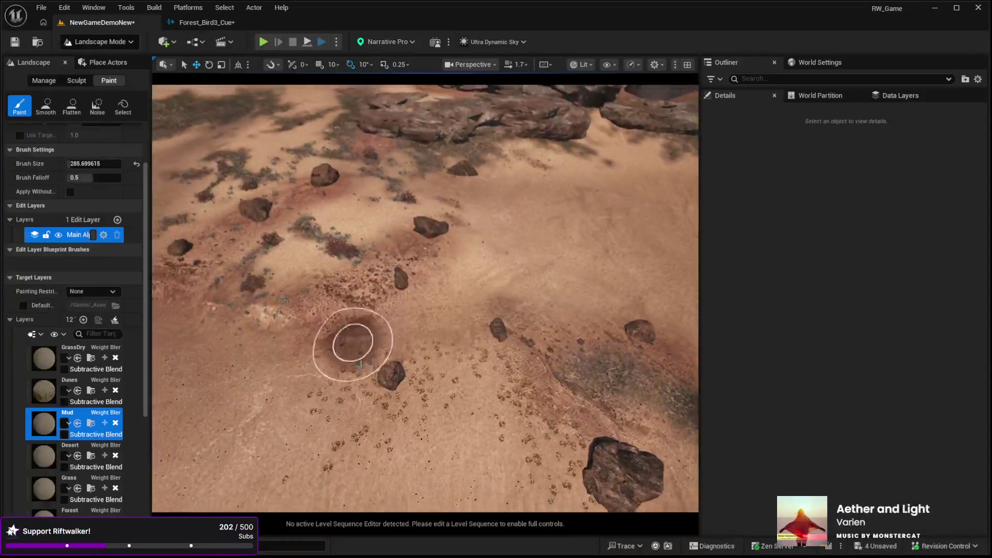
mouse_move(348, 343)
left_mouse_down()
mouse_move(405, 305)
mouse_move(337, 332)
mouse_move(357, 285)
mouse_move(425, 229)
mouse_move(383, 337)
mouse_move(367, 279)
mouse_move(229, 303)
mouse_move(289, 227)
mouse_move(262, 223)
mouse_move(192, 262)
mouse_move(239, 233)
left_mouse_up()
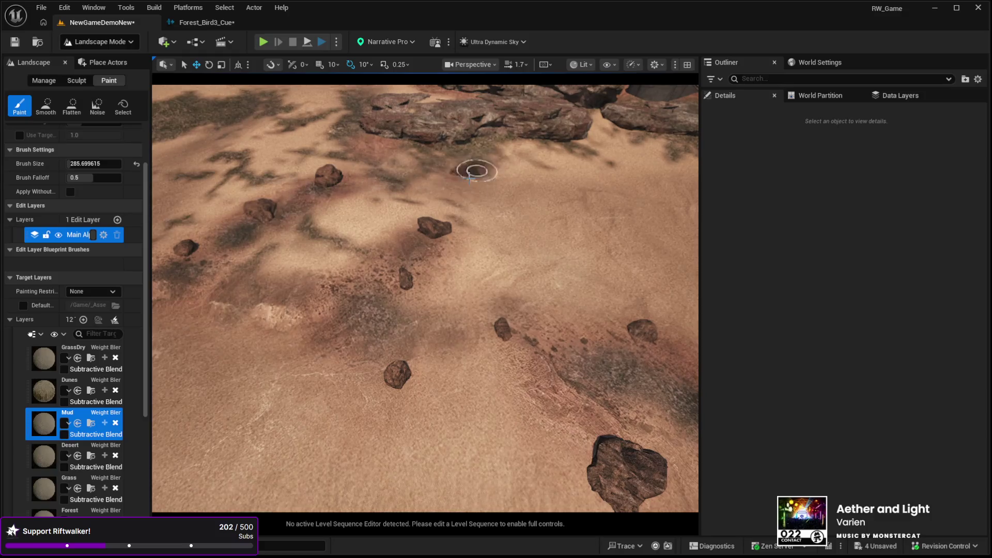
mouse_move(479, 156)
left_mouse_down()
mouse_move(480, 106)
mouse_move(530, 85)
mouse_move(465, 75)
mouse_move(459, 308)
mouse_move(398, 308)
mouse_move(491, 334)
mouse_move(491, 323)
mouse_move(432, 320)
mouse_move(392, 224)
mouse_move(360, 330)
mouse_move(383, 312)
left_mouse_up()
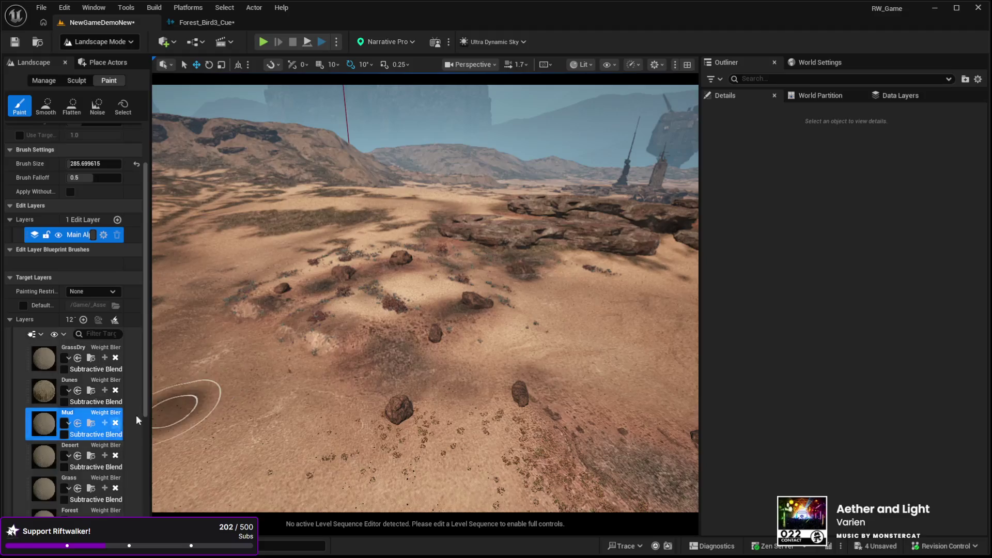
Paint Mud over the sand around the right and upper rock clusters.
key("w")
key("w")
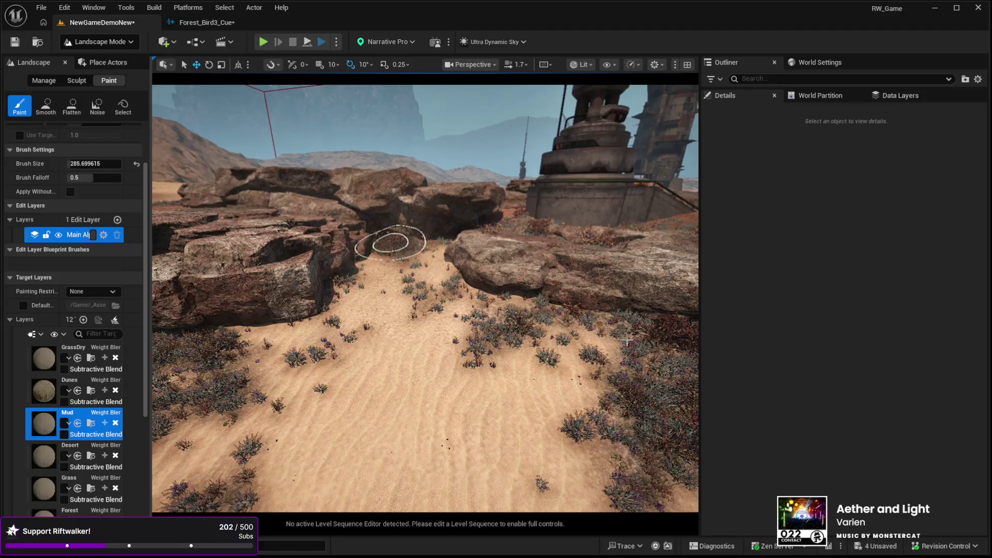
mouse_move(390, 242)
left_mouse_down()
mouse_move(512, 319)
mouse_move(516, 352)
mouse_move(521, 331)
mouse_move(496, 306)
left_mouse_up()
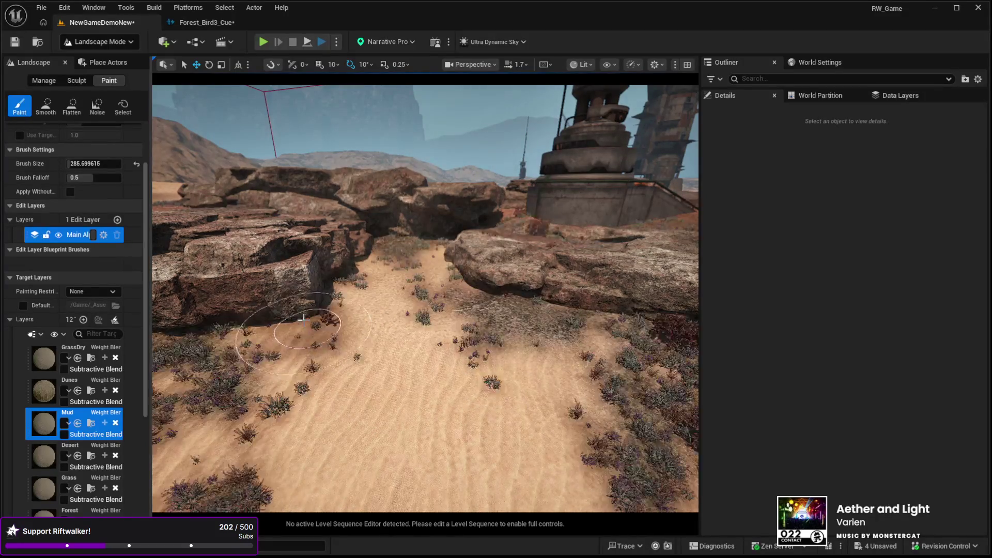
scroll(398, 245, "up", 10)
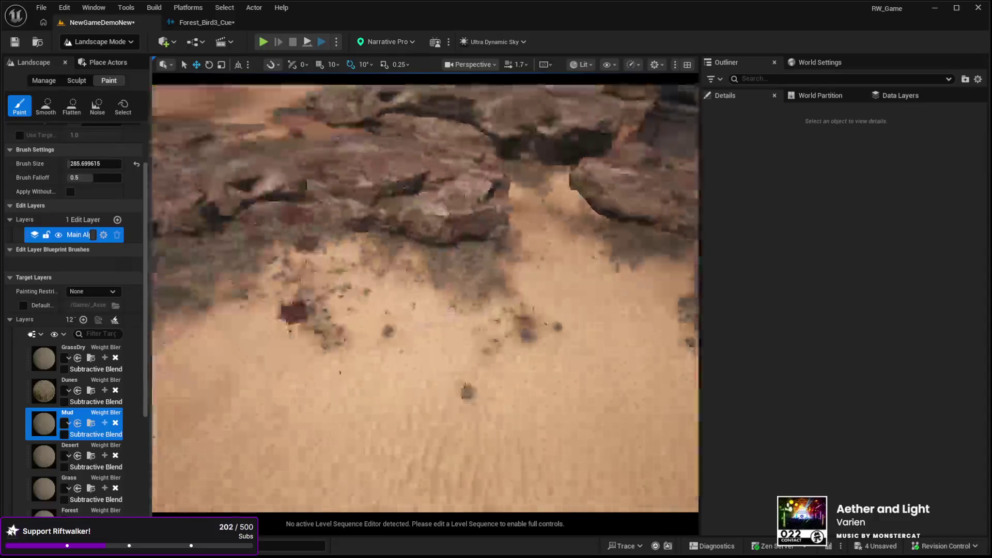
scroll(425, 298, "down", 5)
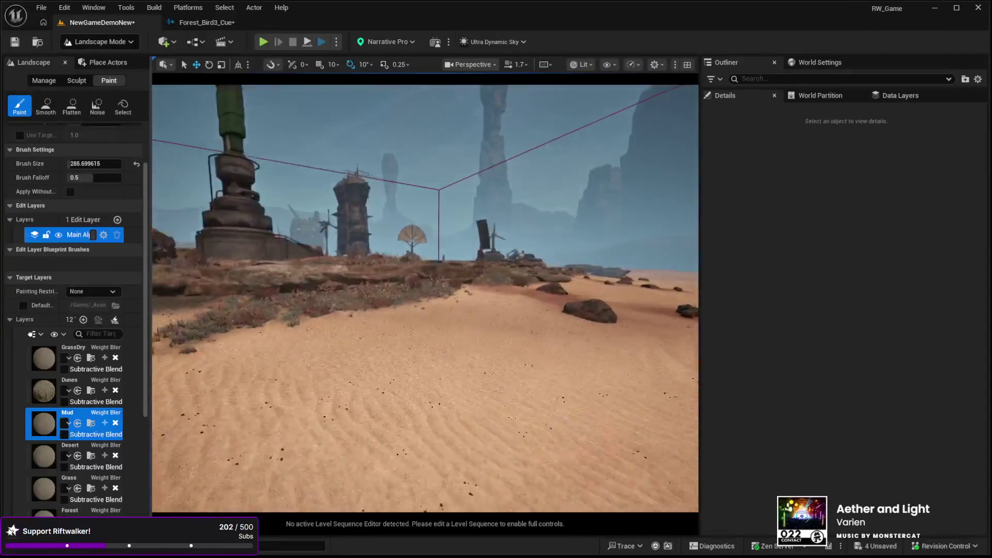
scroll(321, 317, "down", 4)
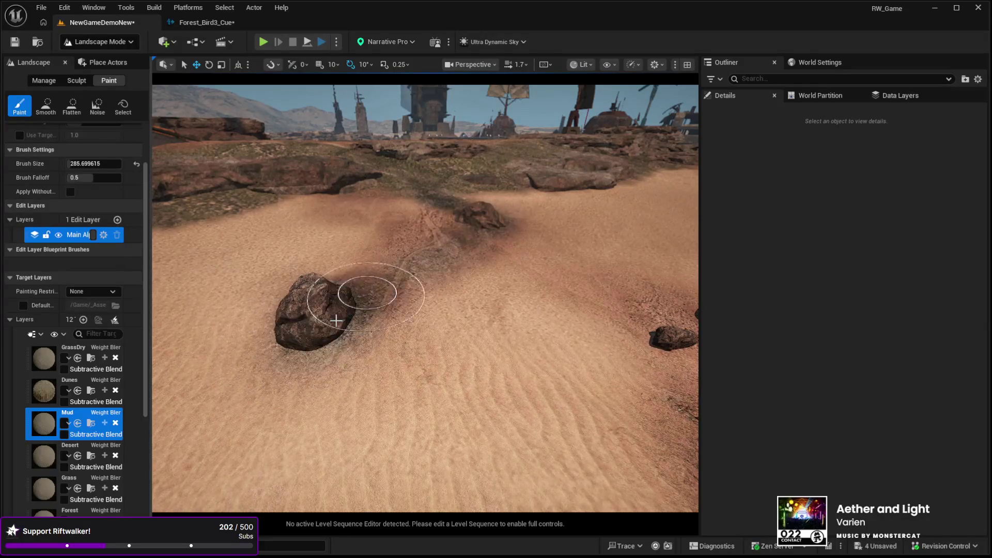
scroll(323, 325, "down", 5)
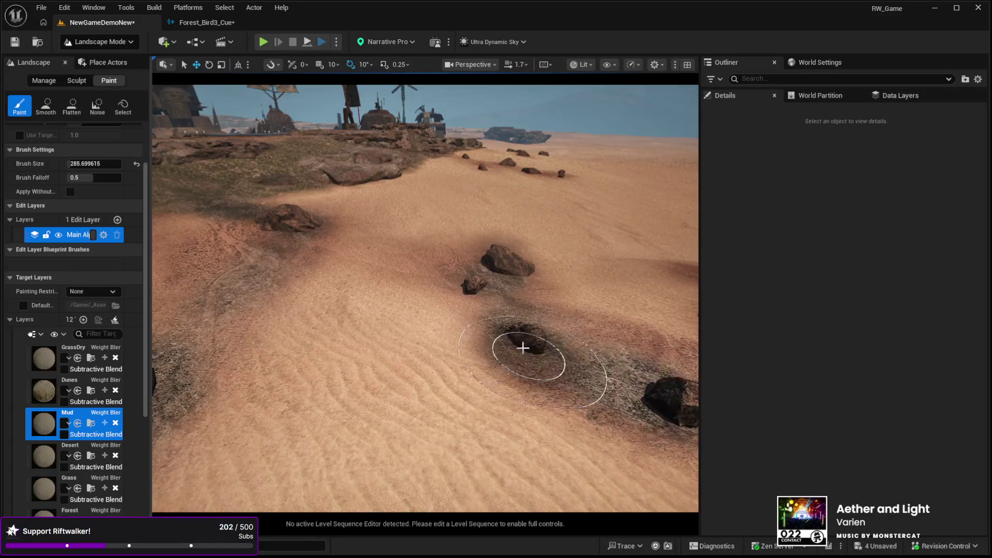
scroll(524, 350, "up", 3)
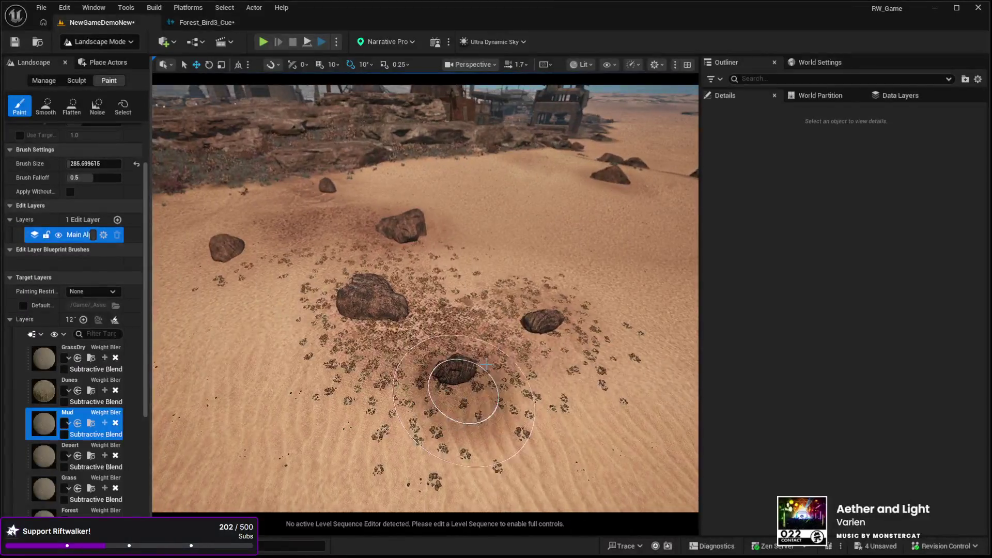
mouse_move(546, 309)
left_mouse_down()
mouse_move(513, 355)
mouse_move(544, 321)
mouse_move(426, 342)
left_mouse_up()
mouse_move(367, 309)
left_mouse_down()
mouse_move(331, 251)
mouse_move(370, 217)
mouse_move(253, 241)
mouse_move(383, 216)
mouse_move(319, 186)
mouse_move(361, 211)
mouse_move(362, 261)
mouse_move(542, 355)
left_mouse_up()
Paint a Mud streak from the left rock toward the middle rocks.
key("s")
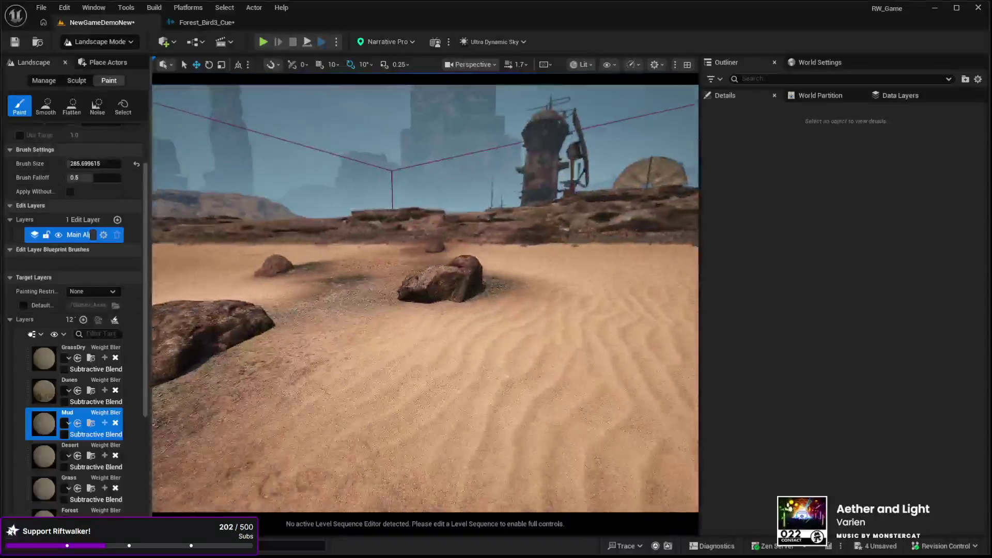
key("w")
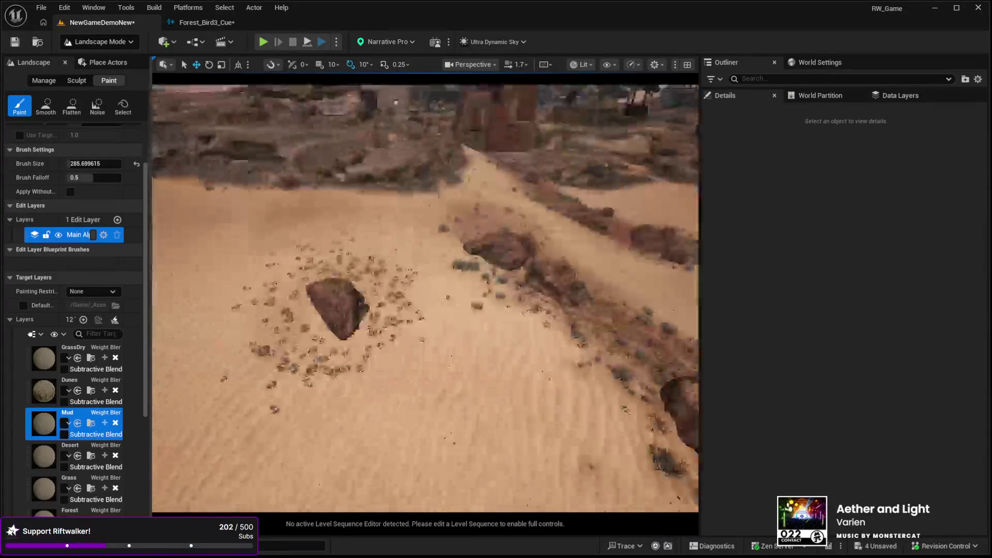
mouse_move(283, 316)
left_mouse_down()
mouse_move(283, 354)
mouse_move(381, 284)
mouse_move(507, 295)
mouse_move(620, 409)
left_mouse_up()
key("s")
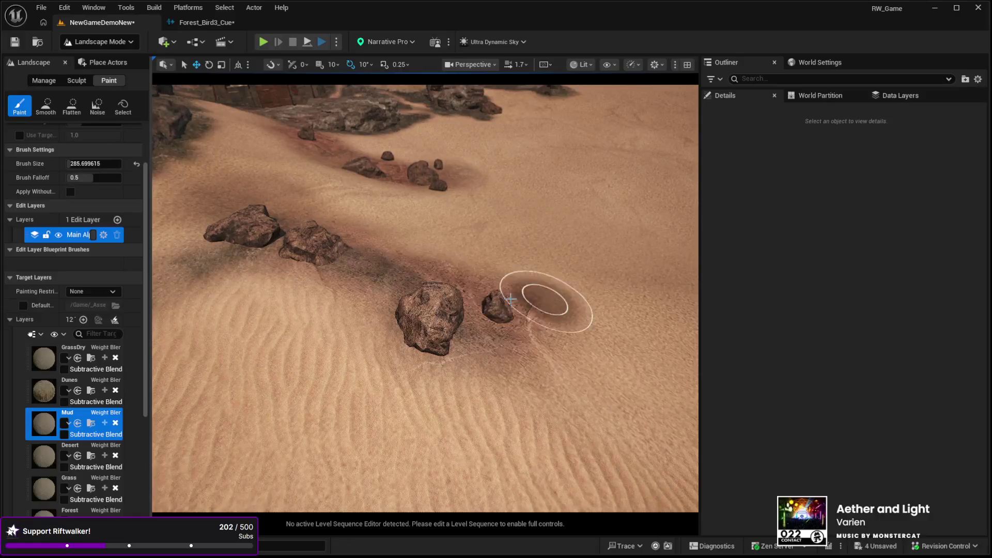
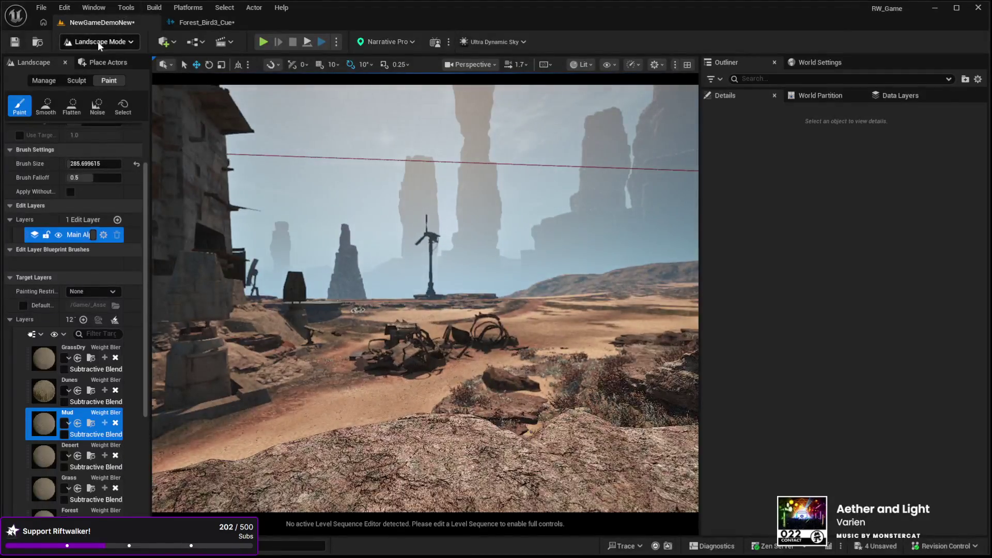
Switch the editor from Landscape Mode back to Selection Mode.
left_click(101, 62)
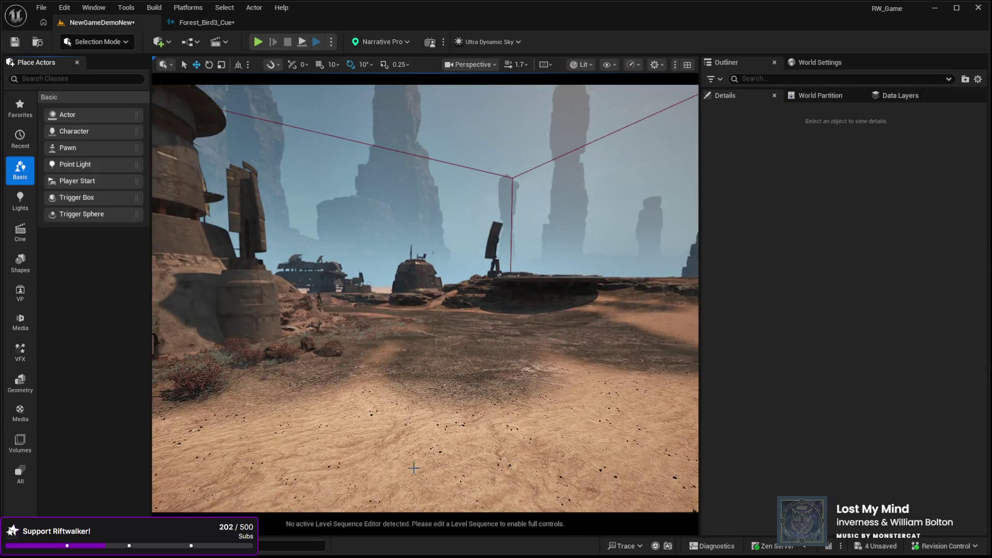
Select the Landscape, run a quick playtest walking the character, then stop it.
left_click(433, 470)
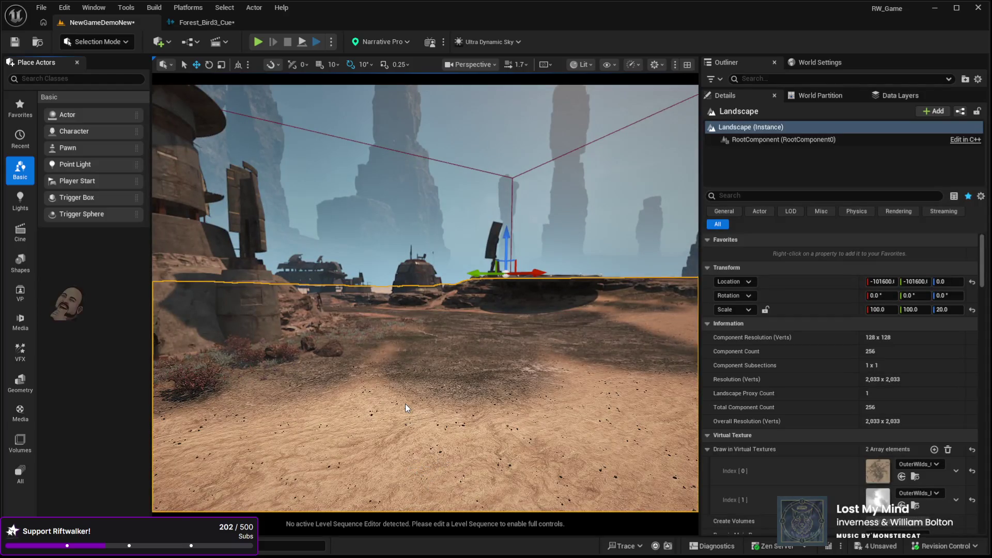
key("alt+p")
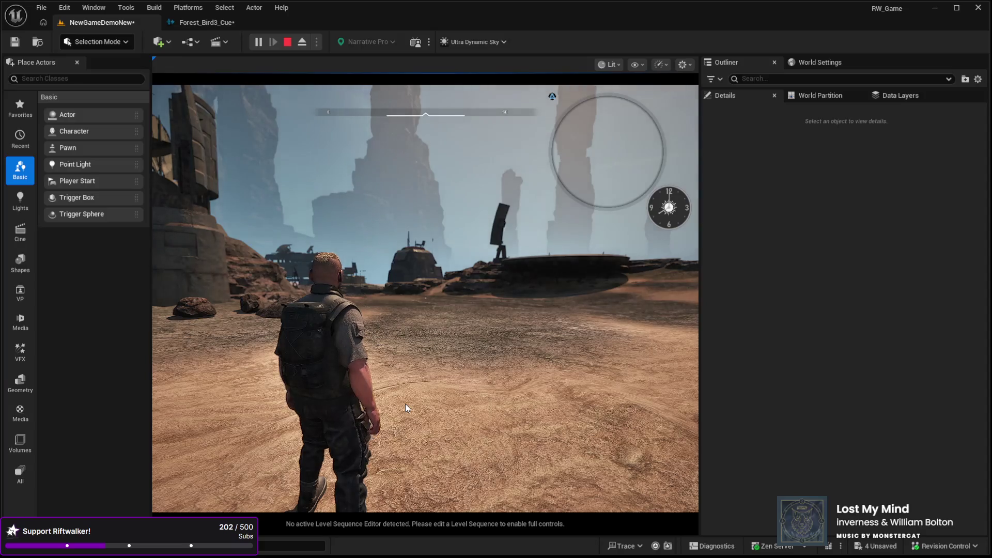
left_click(405, 405)
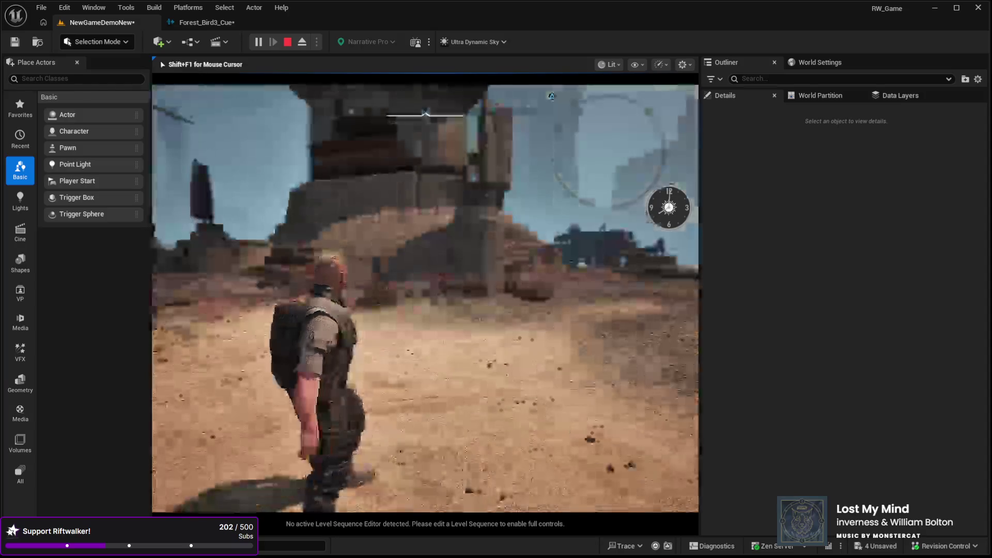
key("w")
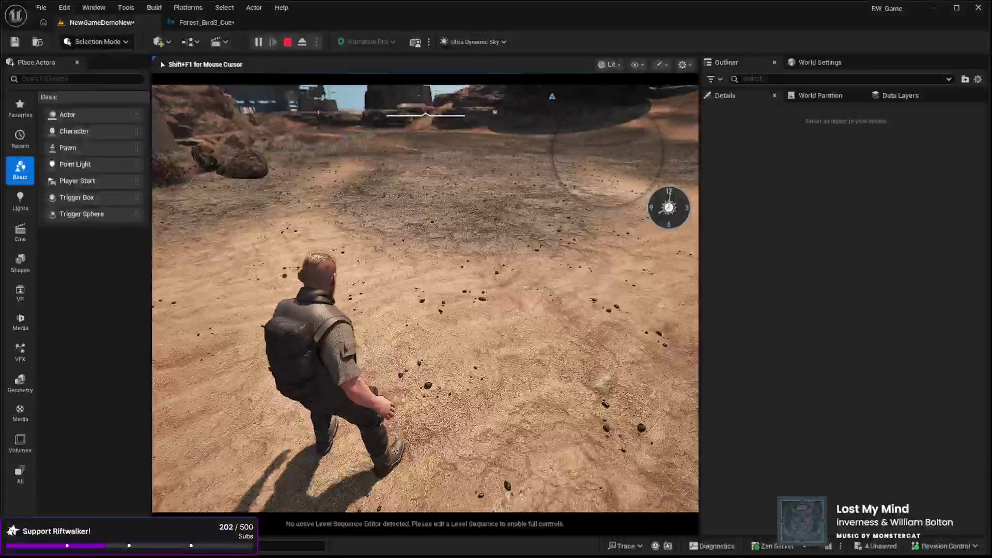
key("Escape")
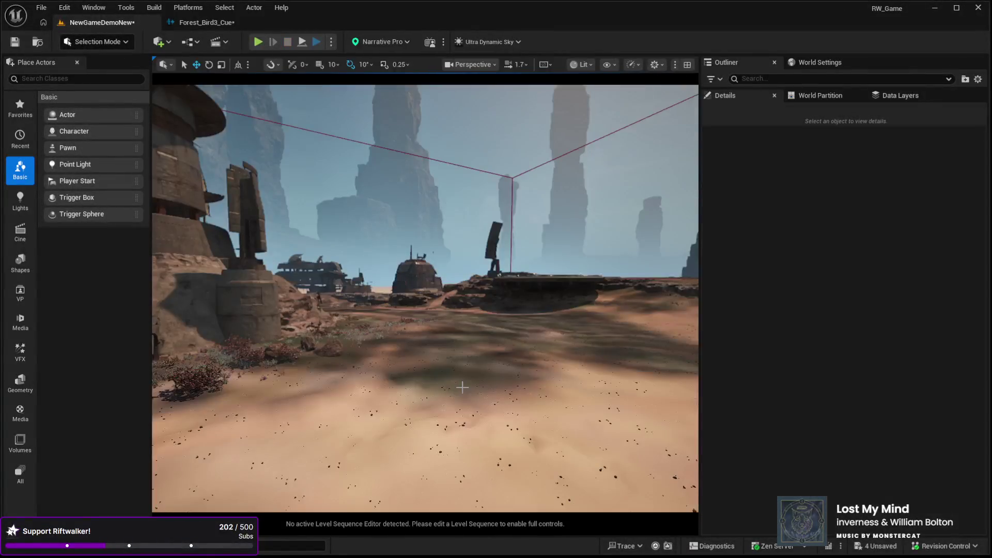
Fly the editor camera past the windmill down to the footprinted sand and start playing again.
left_click(459, 362)
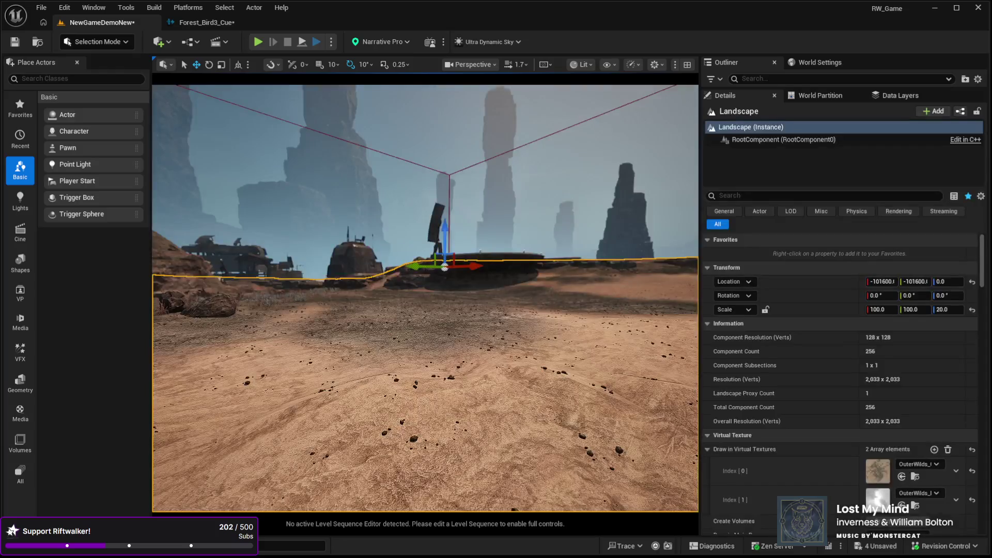
key("w")
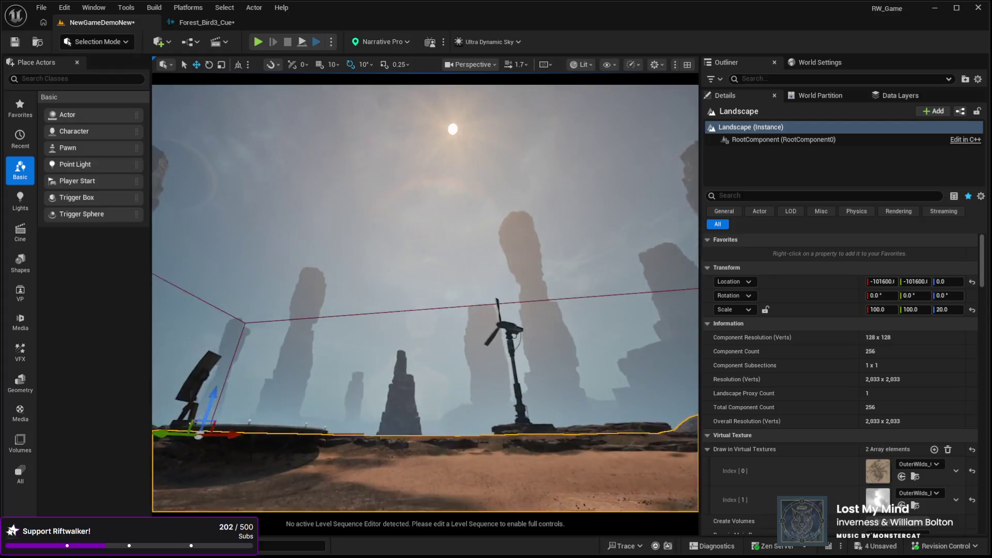
key("w")
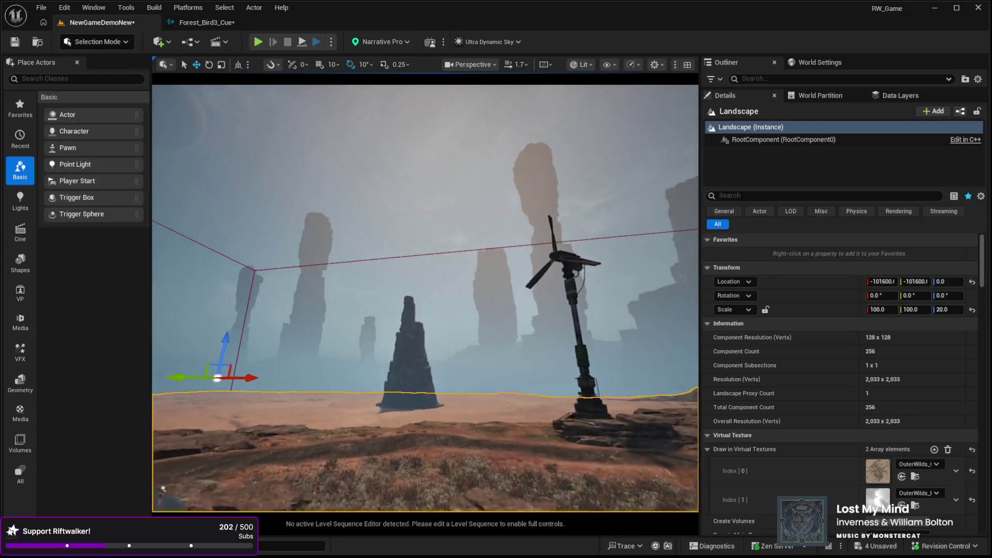
key("w")
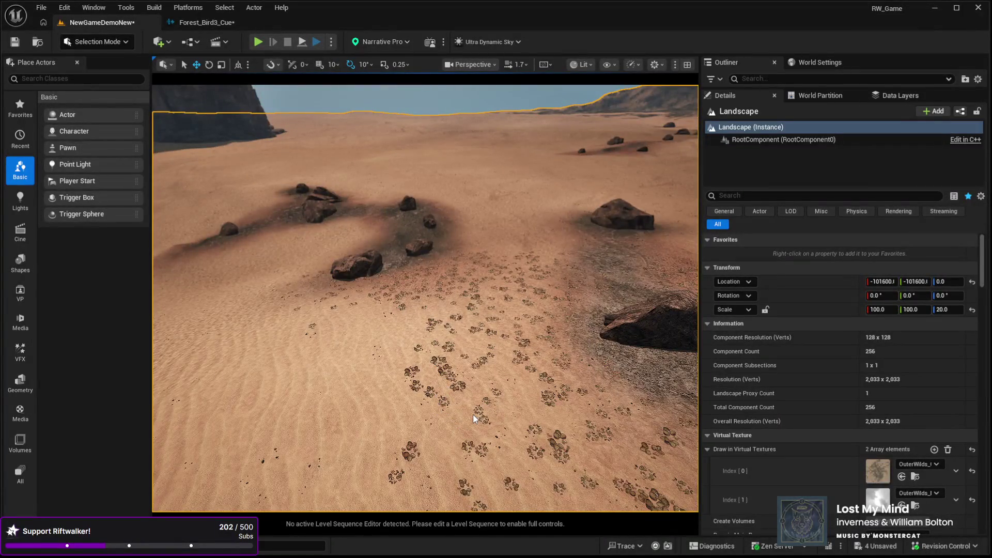
key("alt+p")
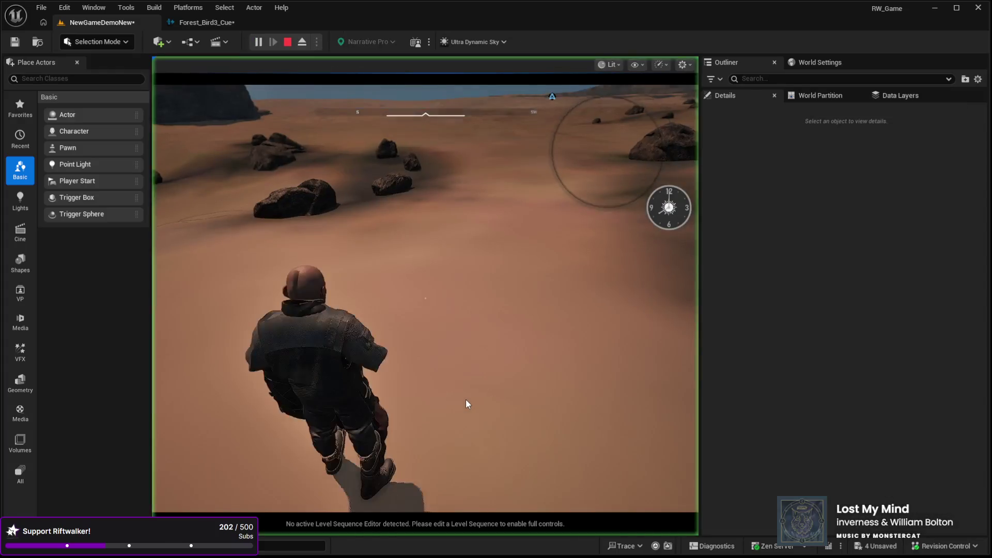
Walk the character toward the cliffs, run toward the tower, then end the playtest.
left_click(467, 395)
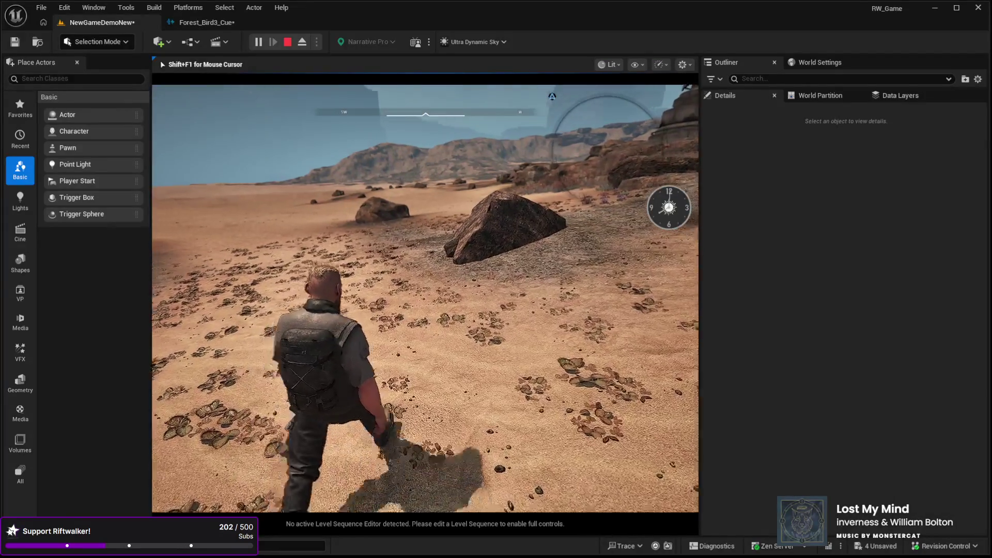
key("w")
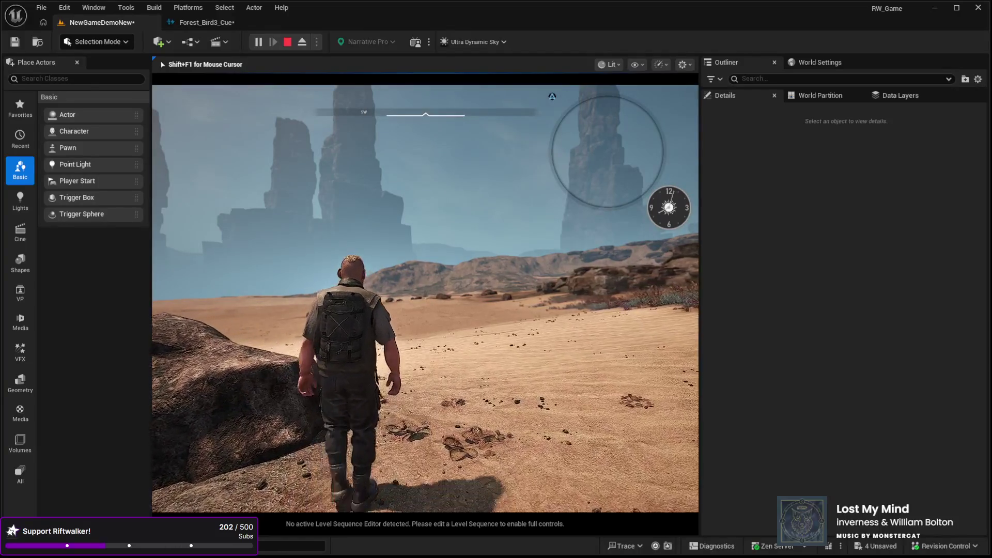
key("shift")
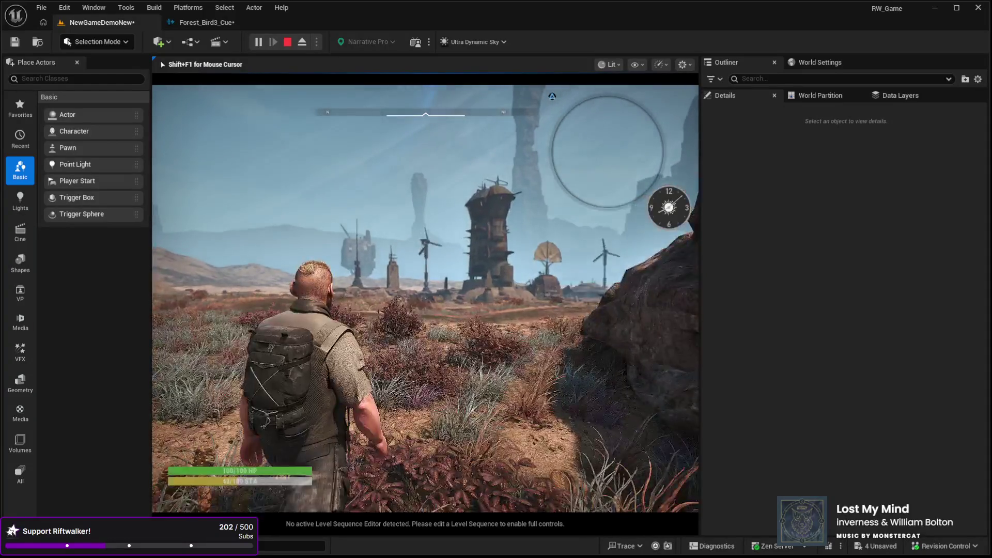
key("Escape")
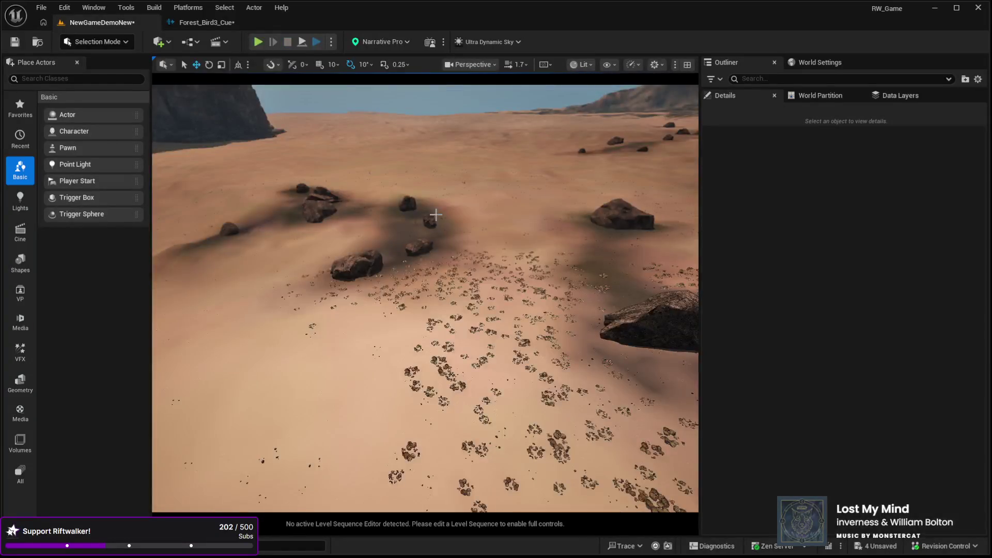
Select the Landscape and move the camera down among the scrub toward the market tower.
left_click(466, 180)
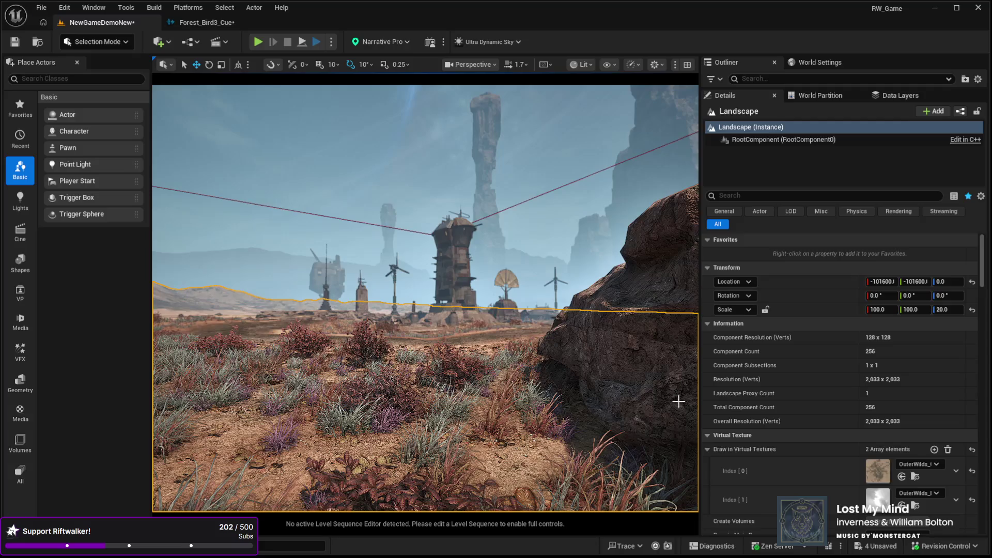
left_click_drag(573, 312, 527, 284)
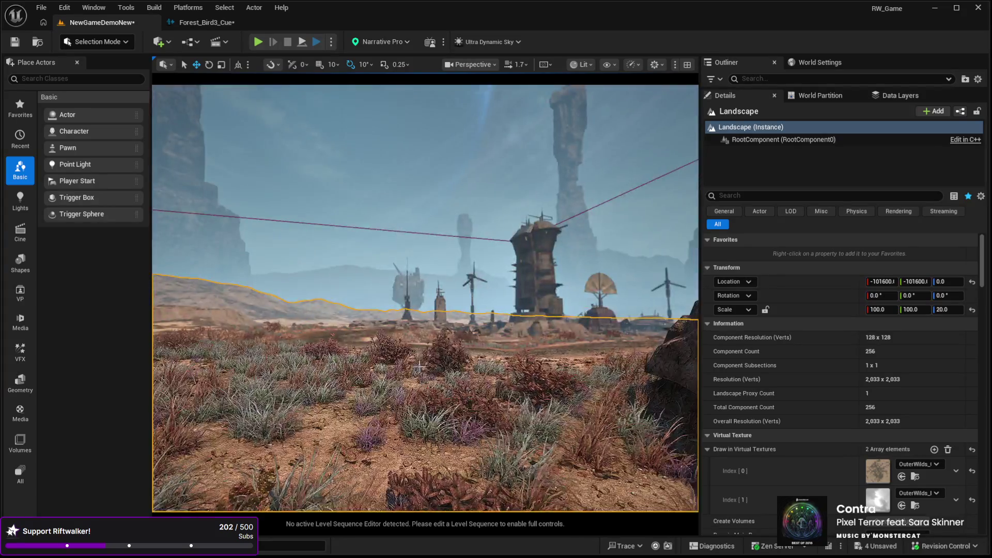
left_click(40, 5)
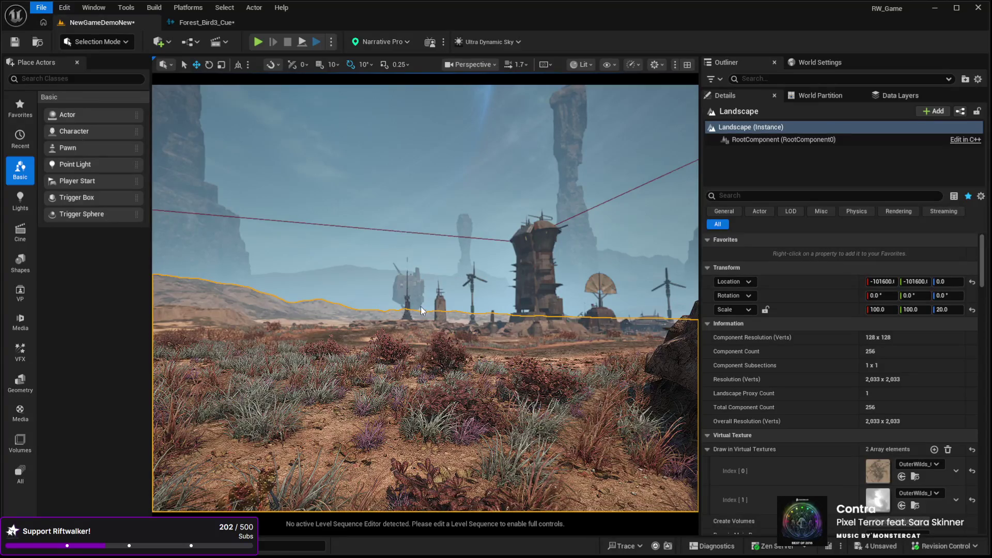
Save all unsaved changes to the level.
key("ctrl+s")
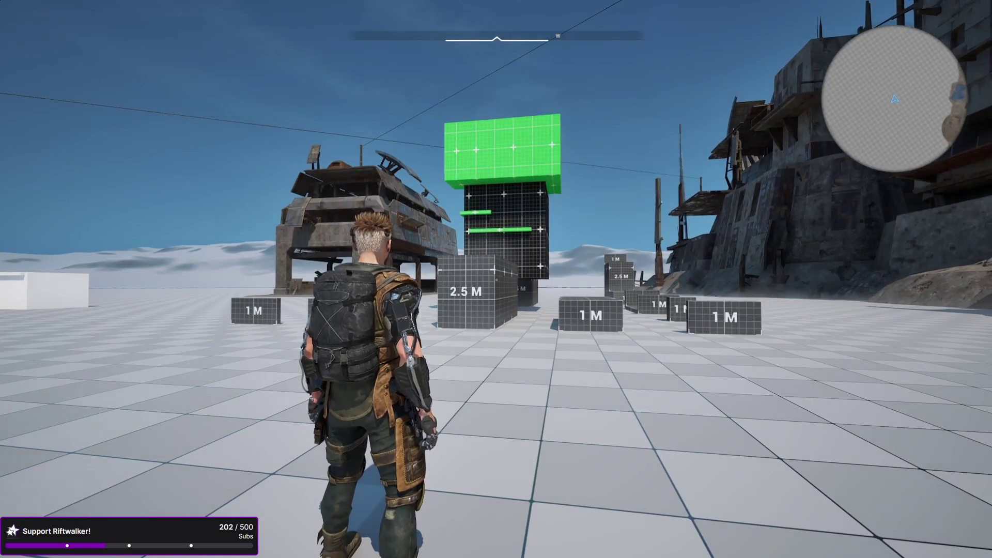
key("d")
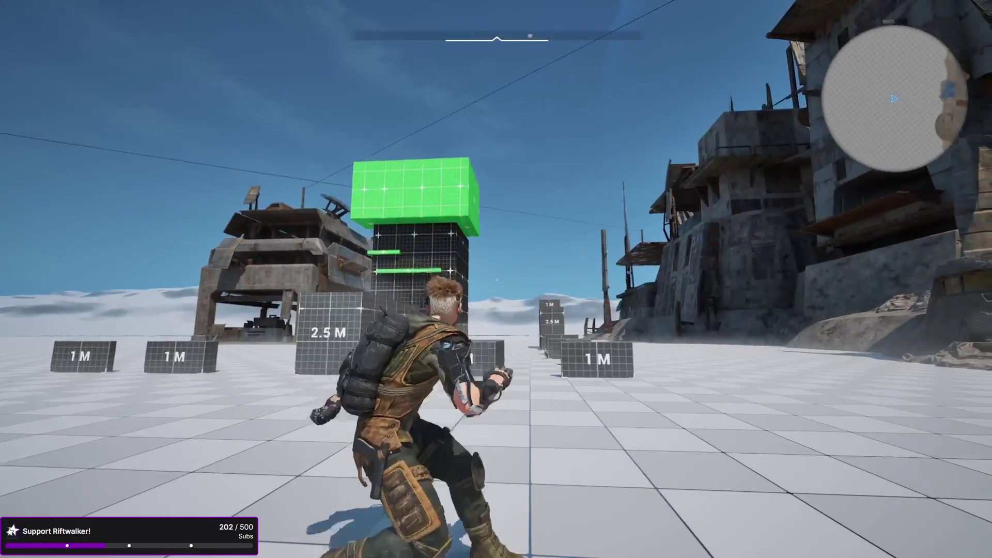
key("a")
key("w")
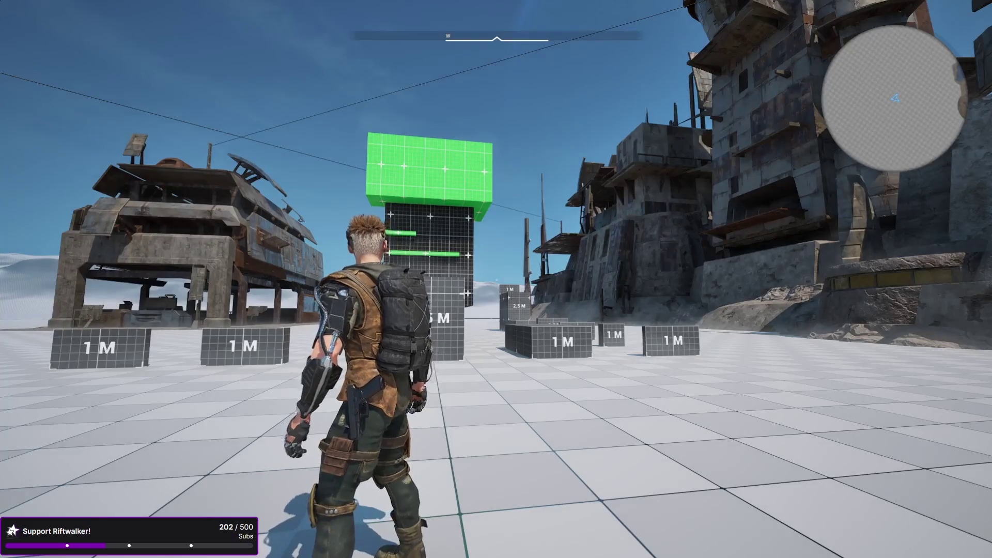
key("a")
key("s")
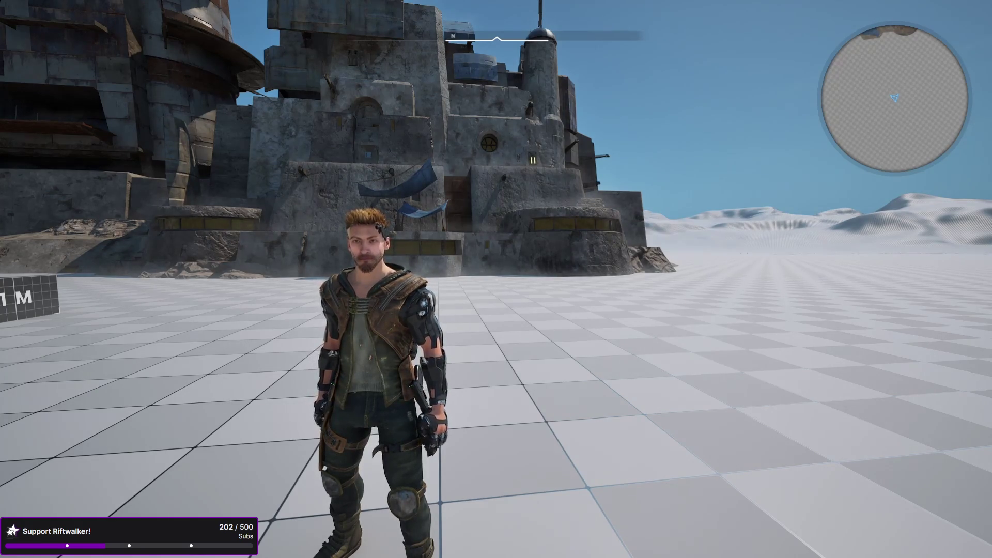
key("w")
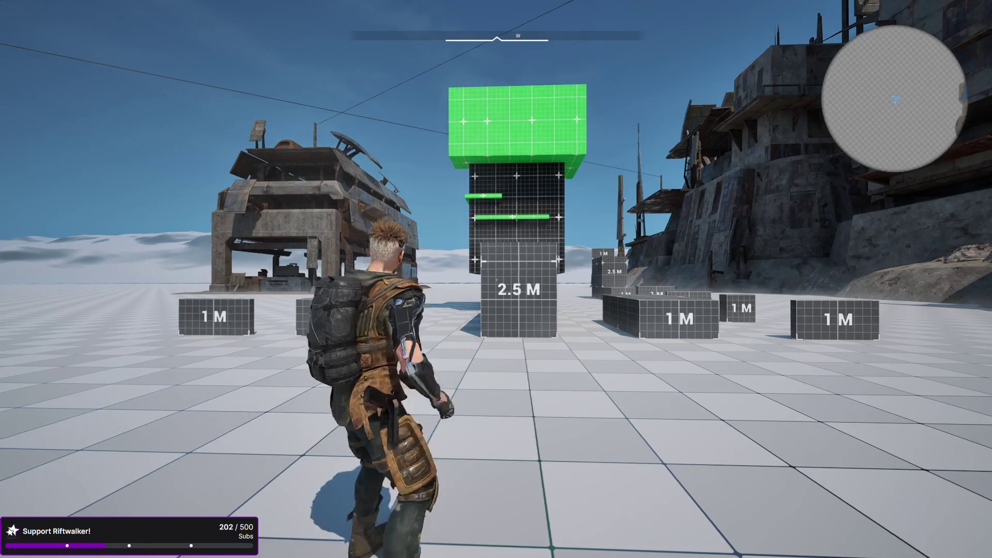
Crouch-walk, vault a 1 M block, slide, and climb the grid wall to the green ledges.
key("d")
key("c")
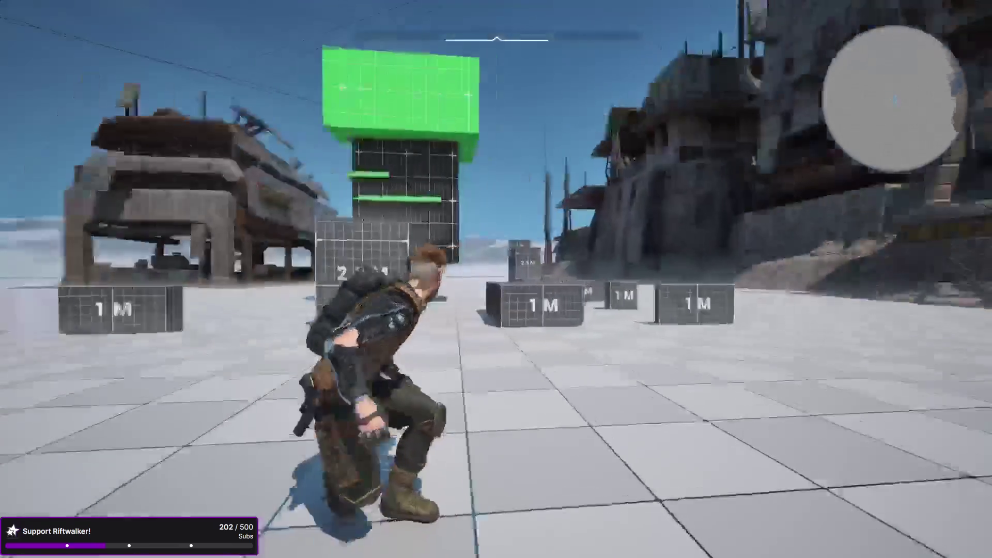
key("w")
key("d")
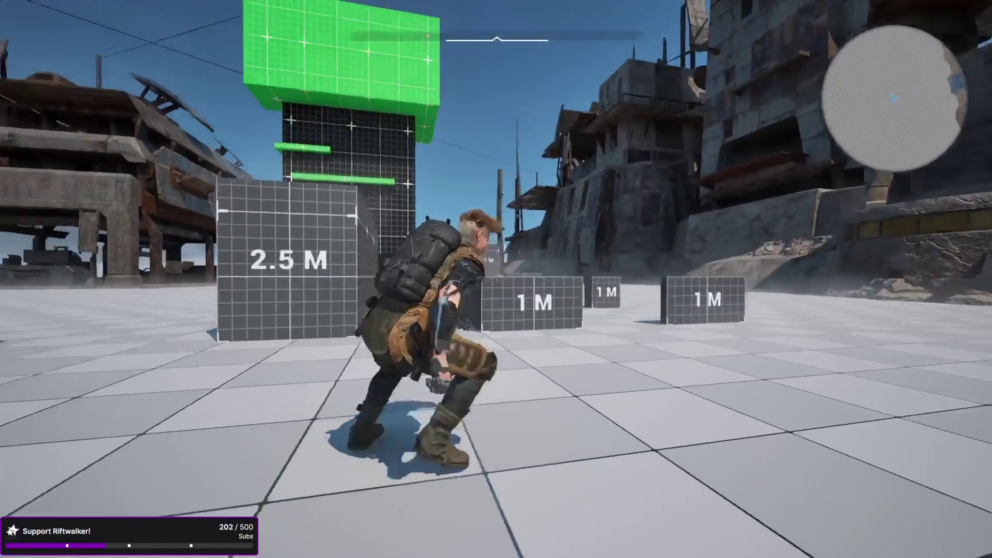
key("a")
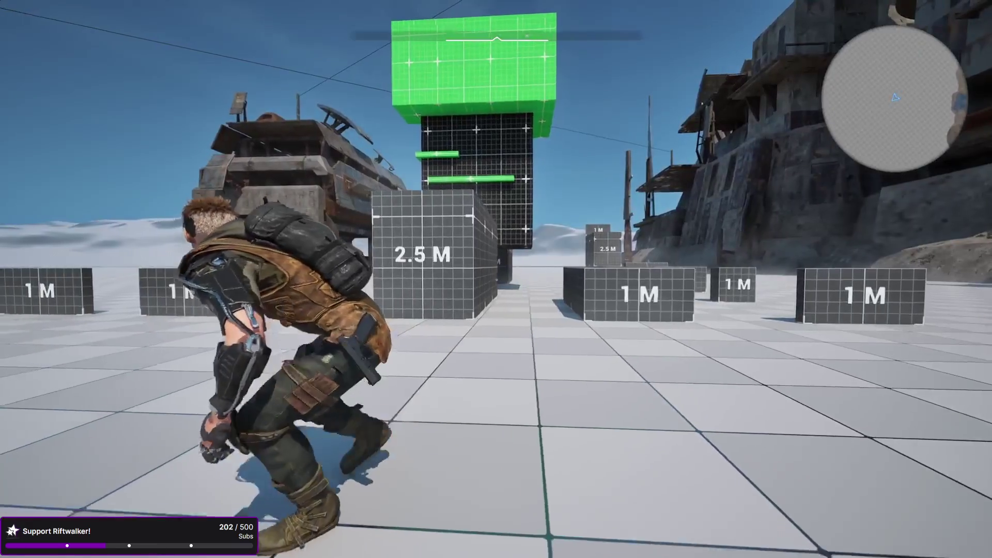
key("c")
key("w")
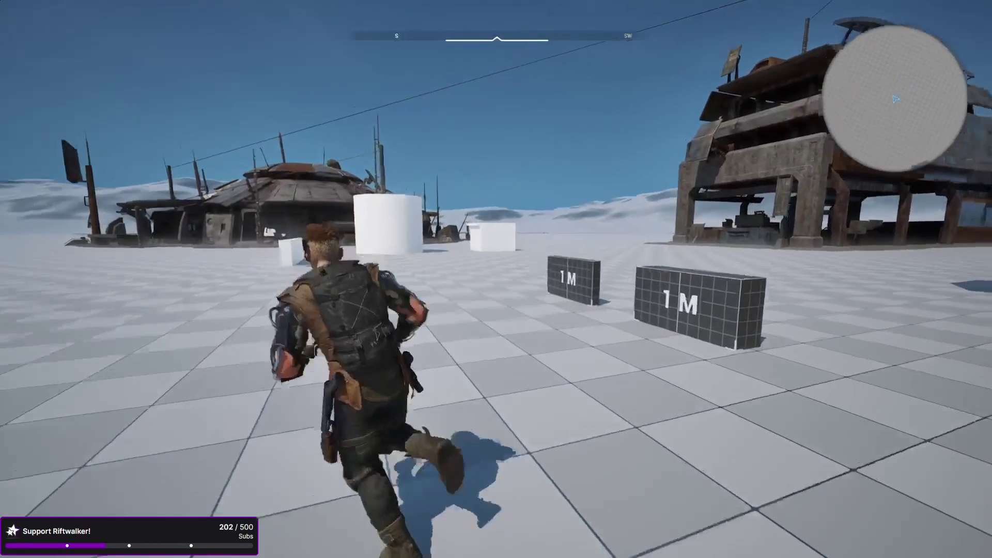
key("space")
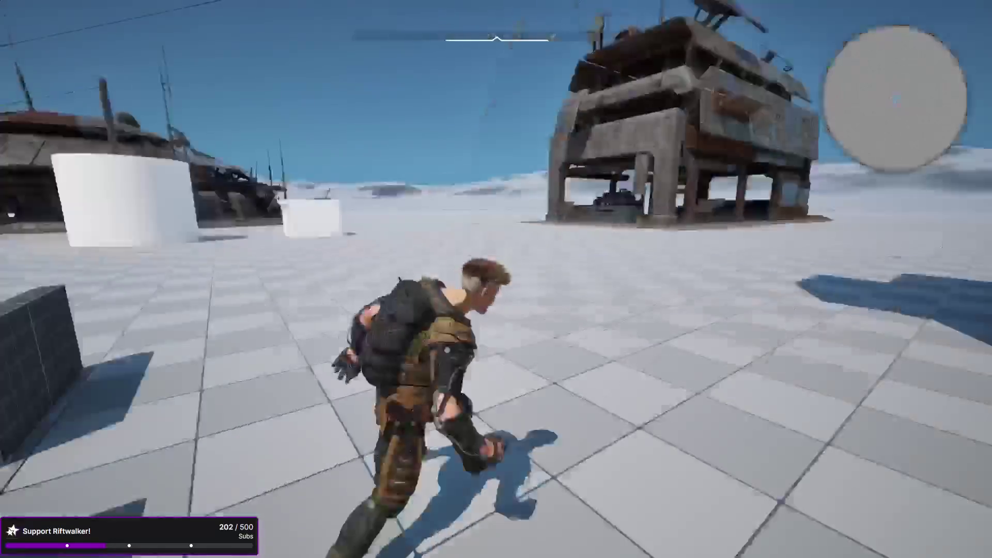
key("c")
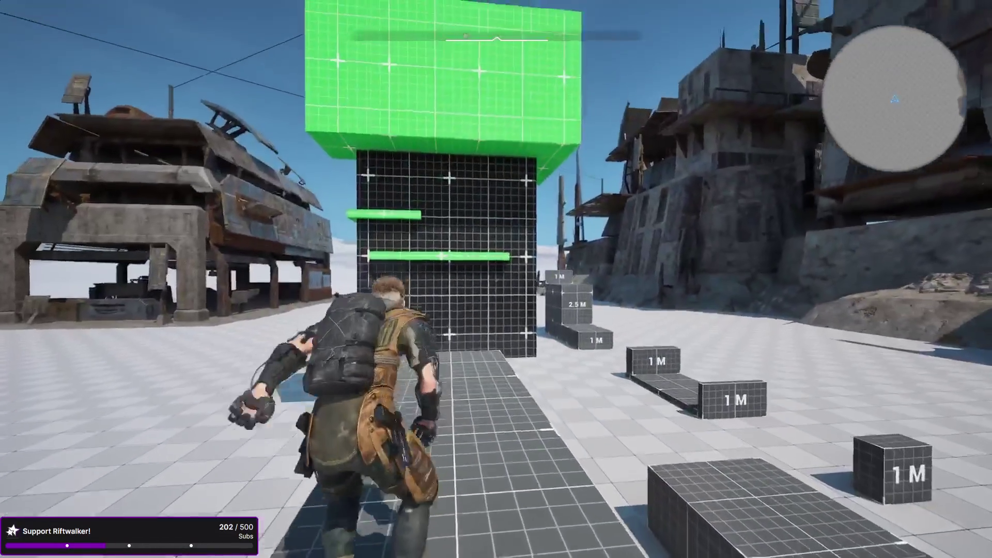
key("space")
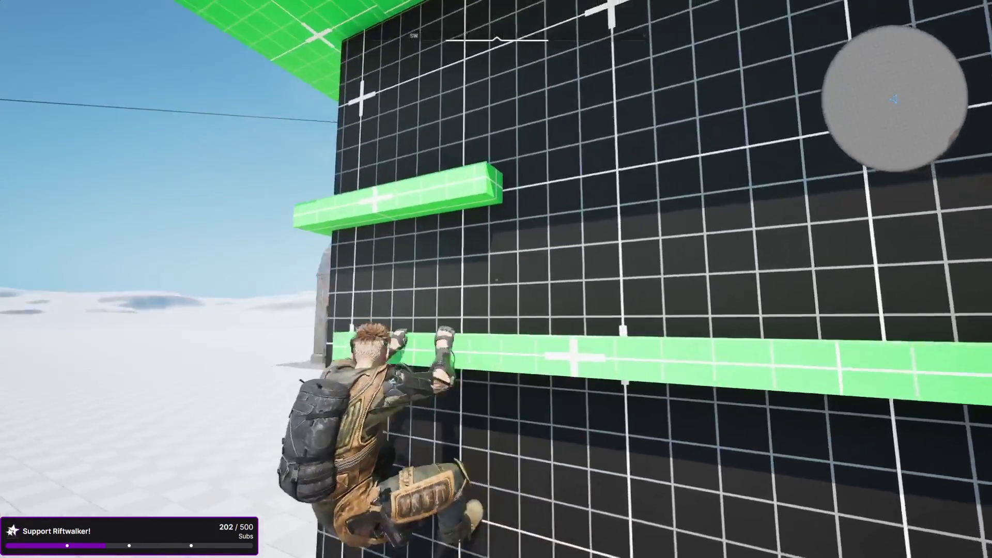
key("space")
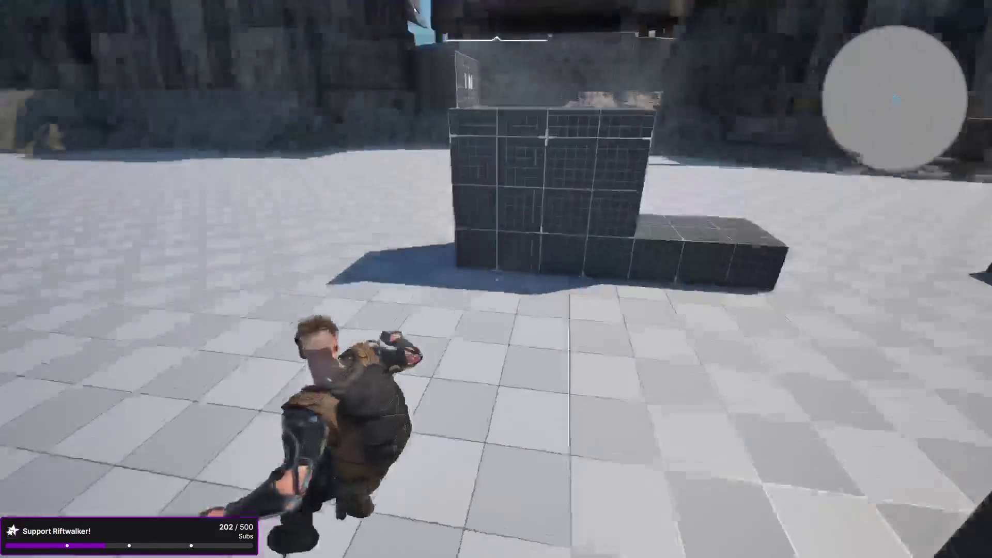
Run past the grid wall toward the 1 M boxes and green-topped block, then end the playtest.
key("w")
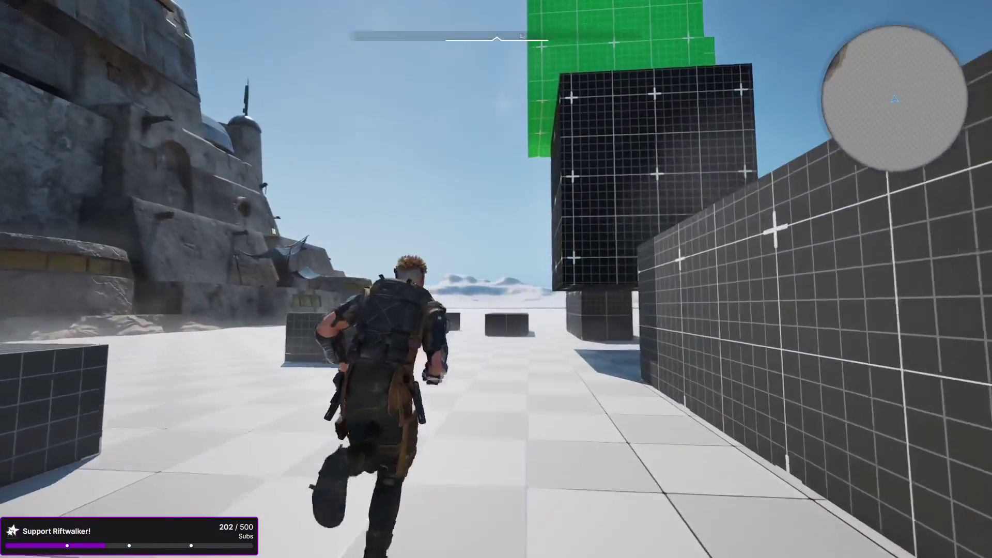
key("w")
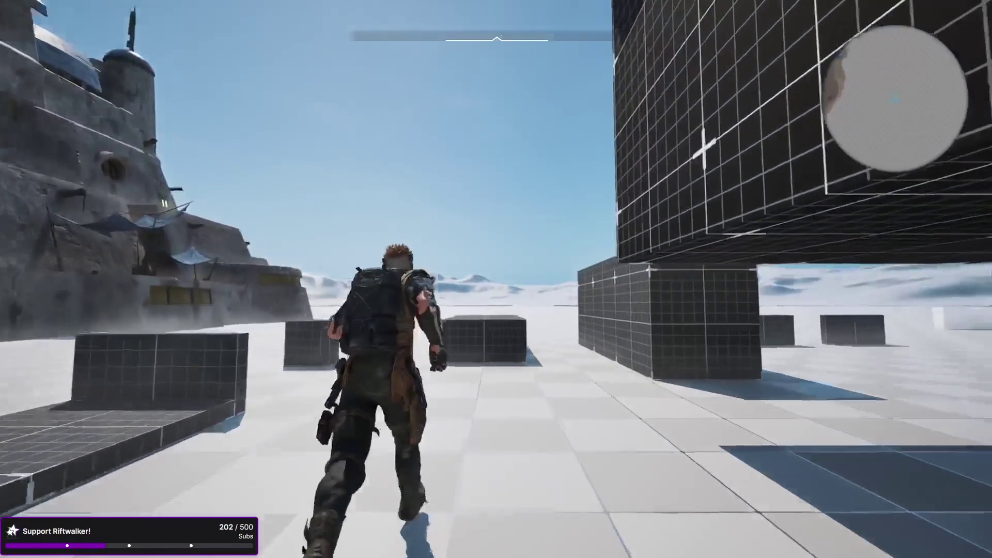
key("w")
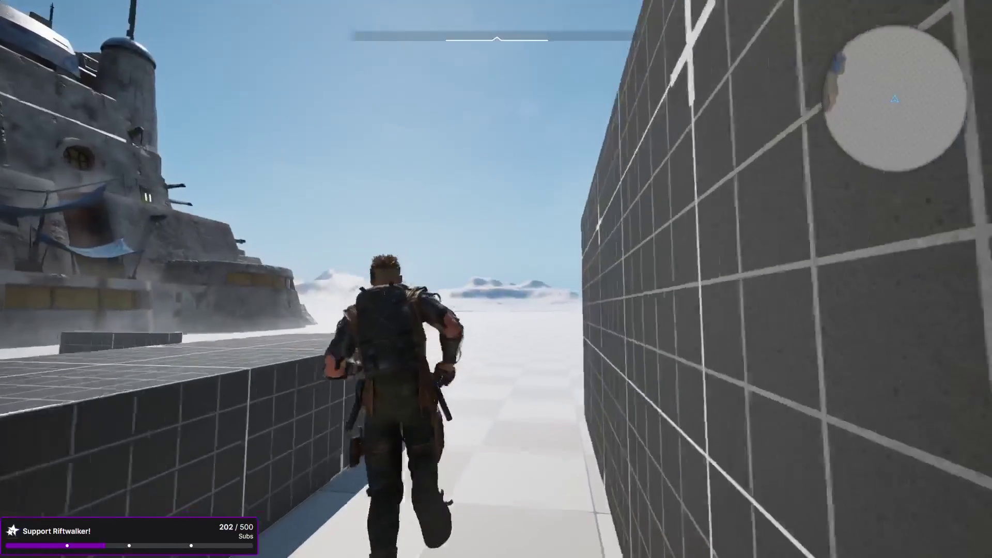
key("w")
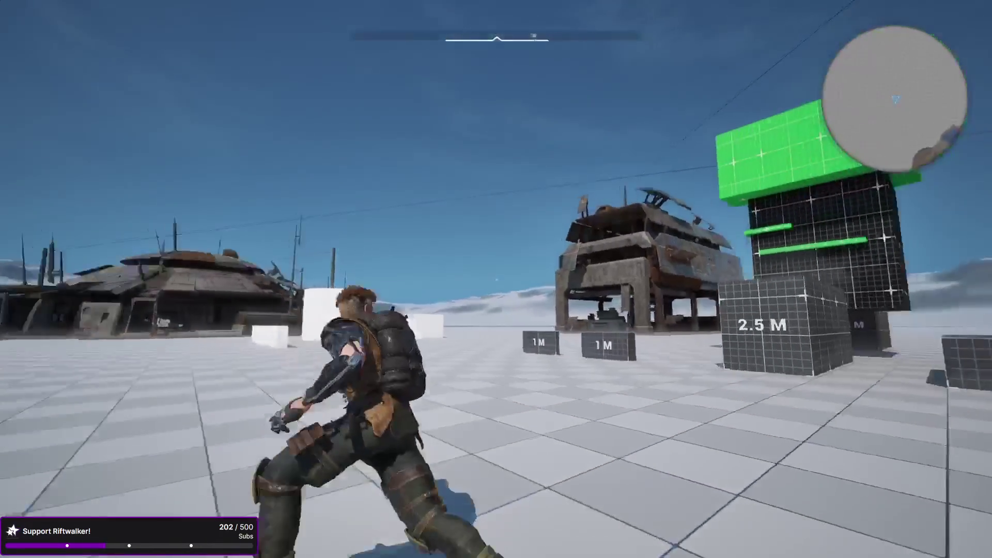
key("w")
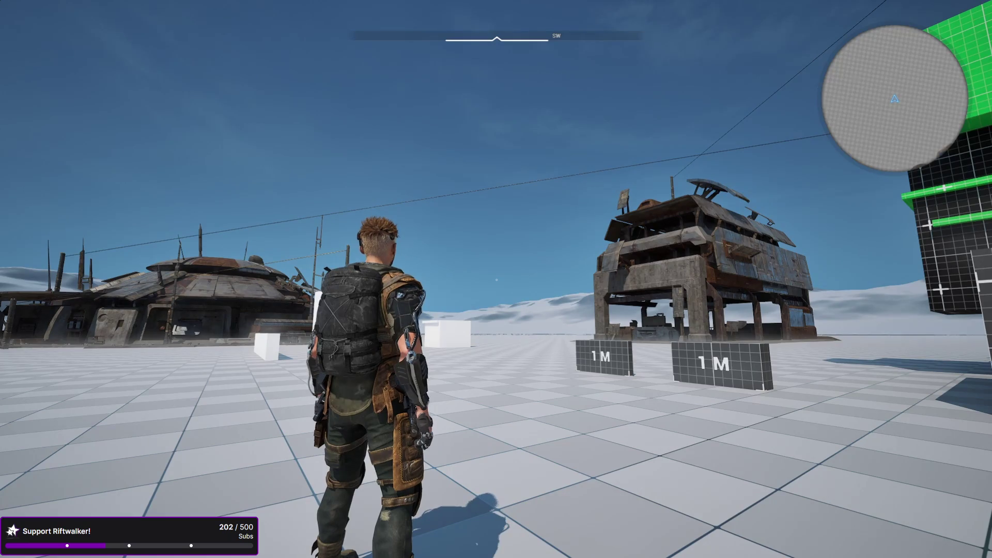
key("Escape")
mouse_move(496, 279)
left_mouse_down()
mouse_move(403, 258)
mouse_move(305, 261)
left_mouse_up()
Select the floor plane, start a playtest, and swap the character's outfit several times.
left_click(444, 479)
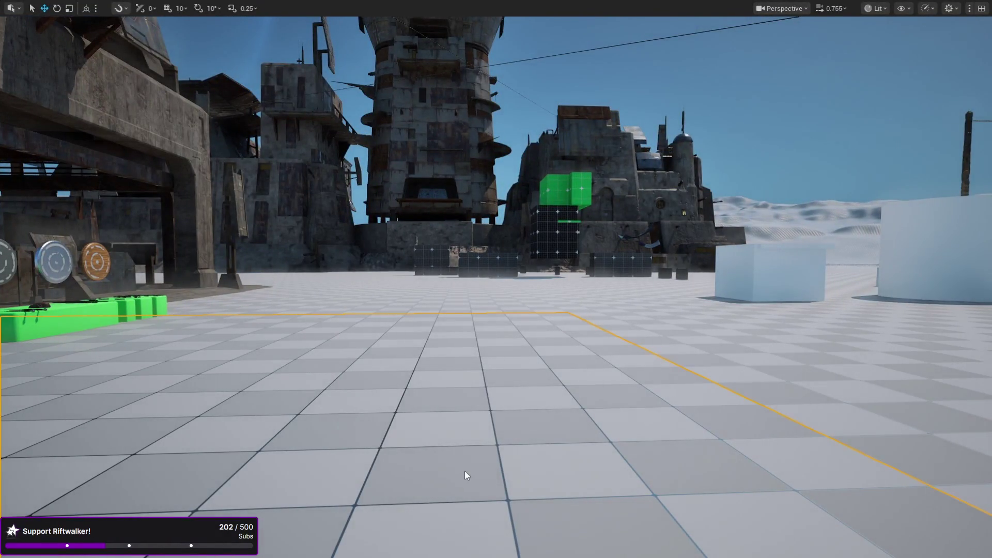
key("alt+p")
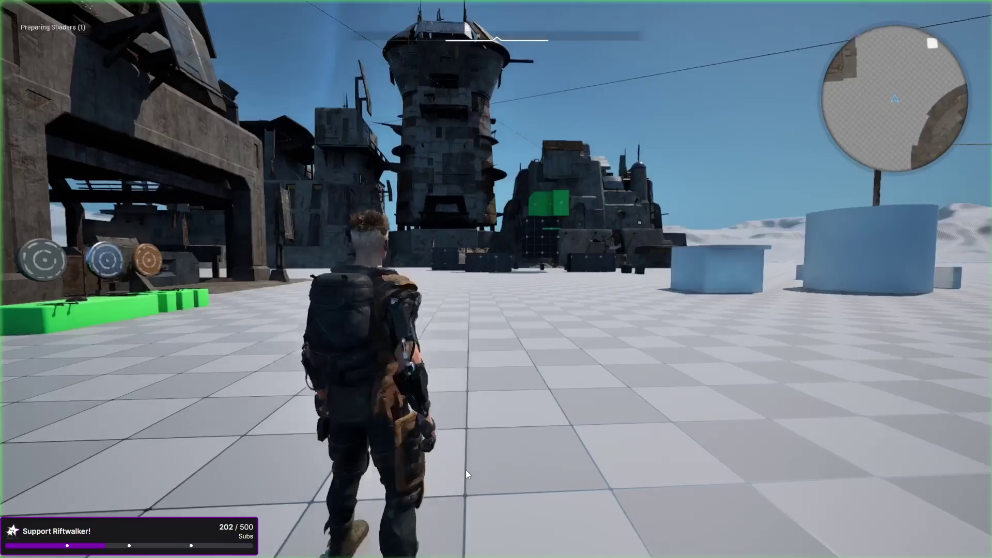
key("w")
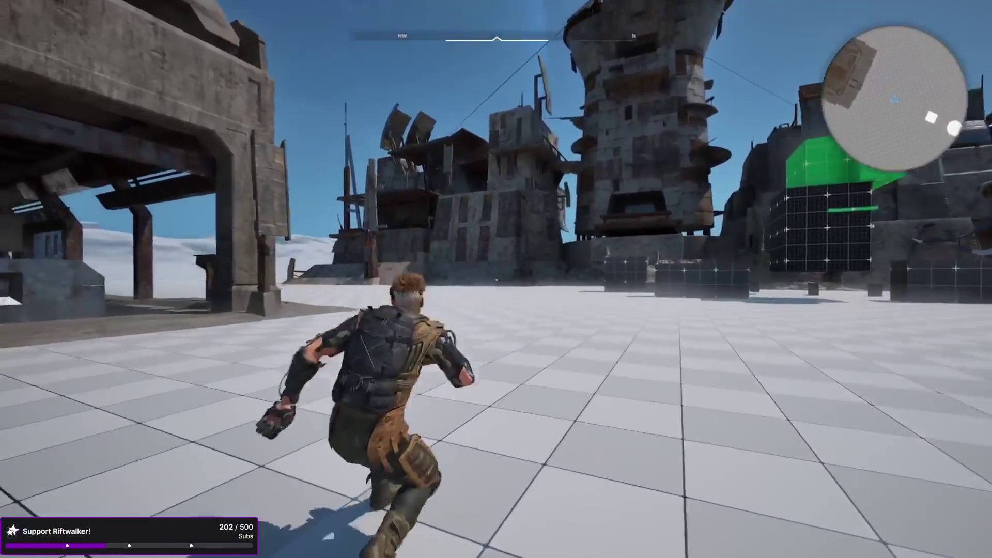
key("e")
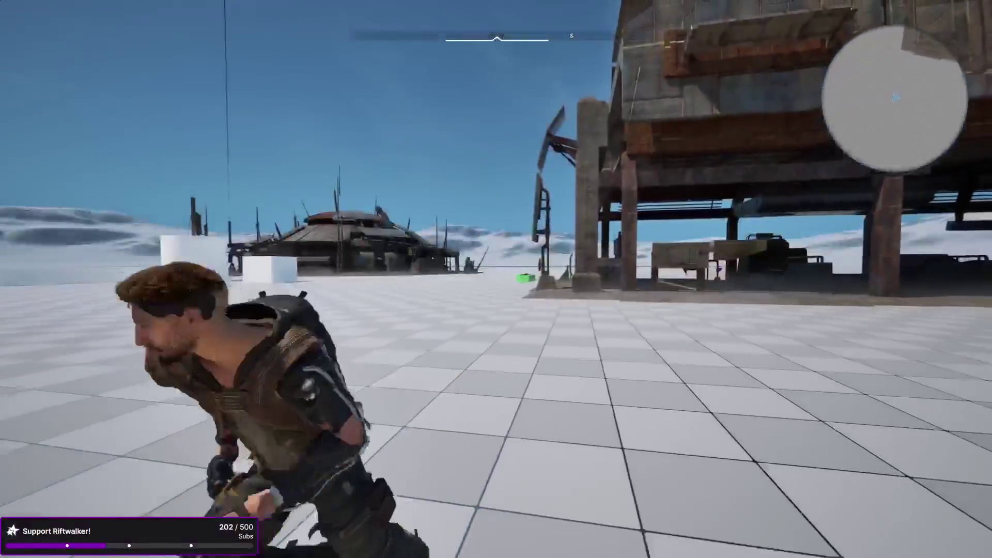
key("e")
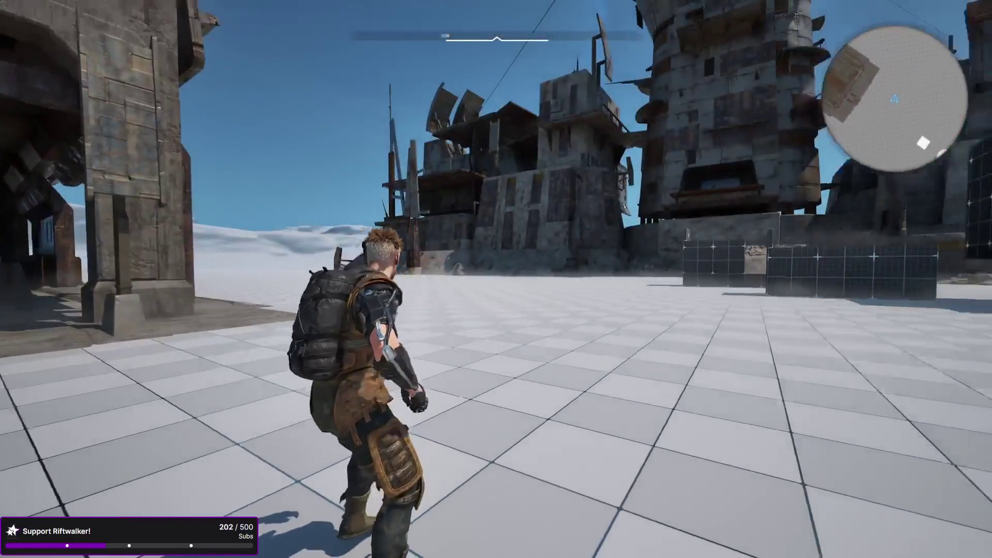
key("e")
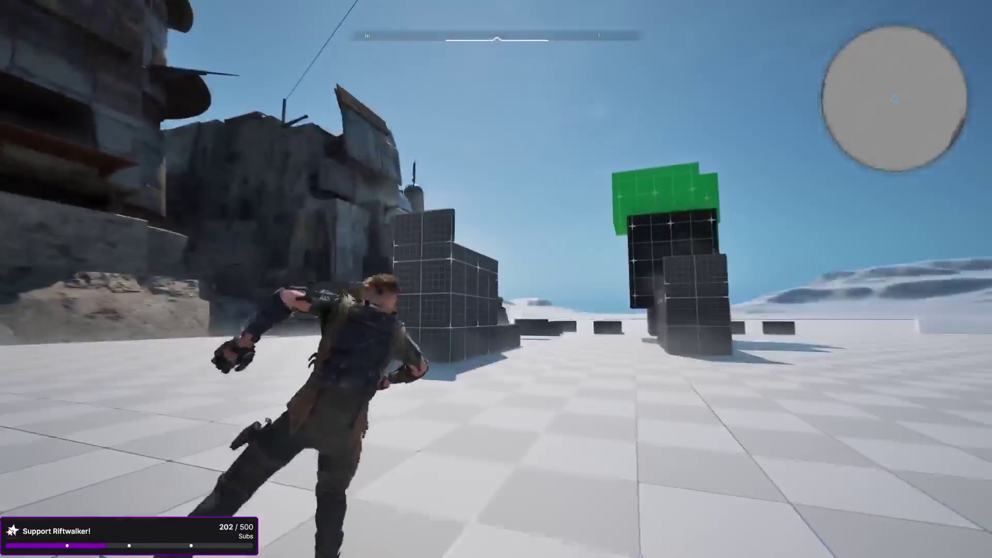
Run along the green grid wall and leap across the fortress ledges while changing outfits.
key("e")
key("w")
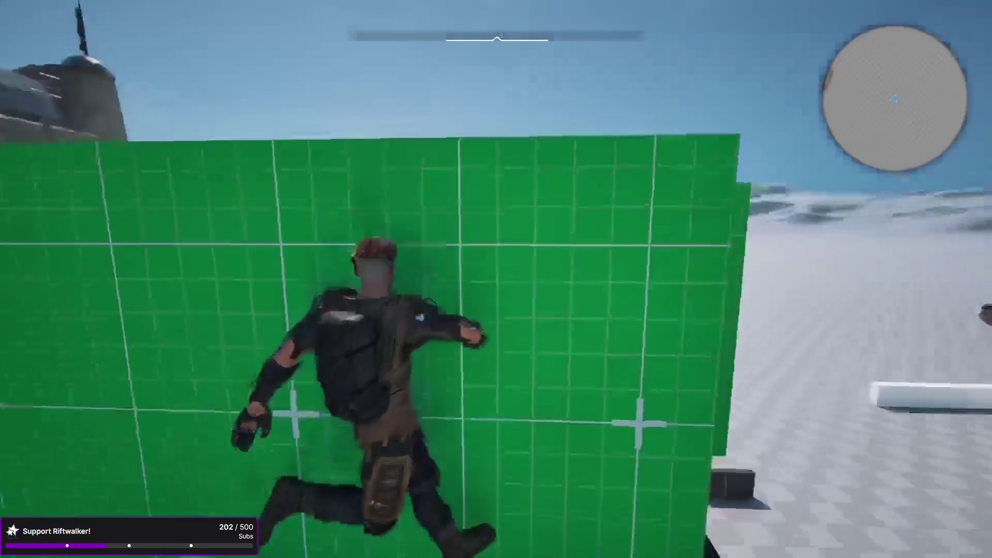
key("e")
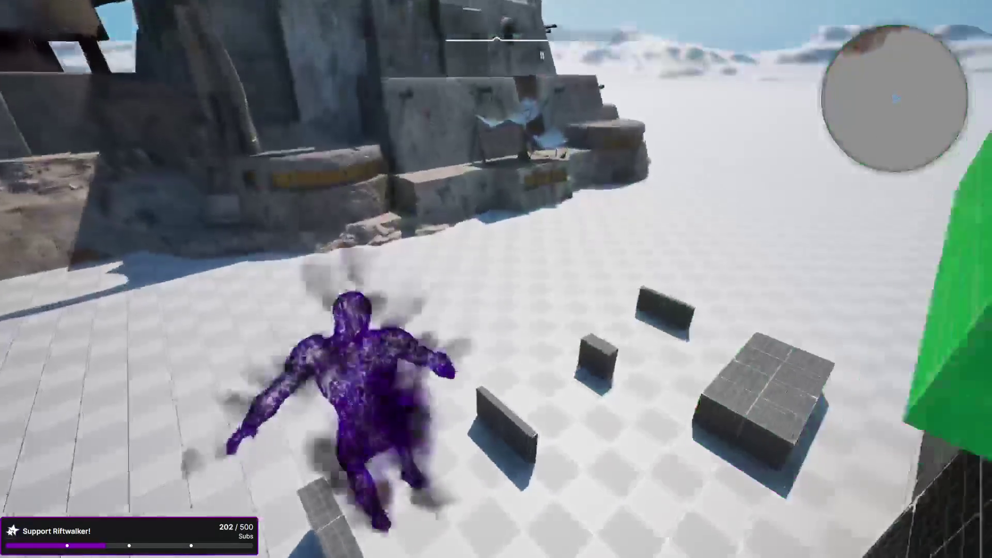
key("e")
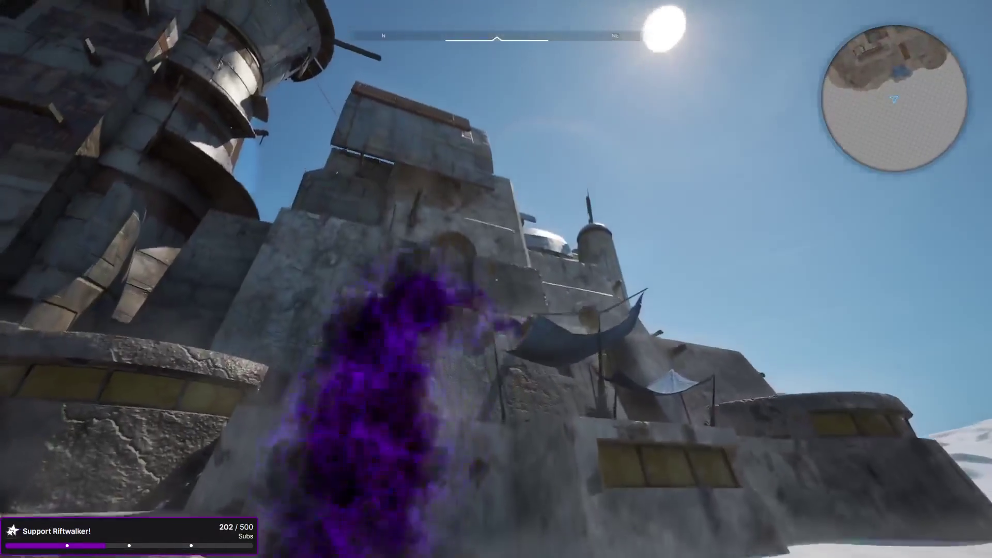
key("w")
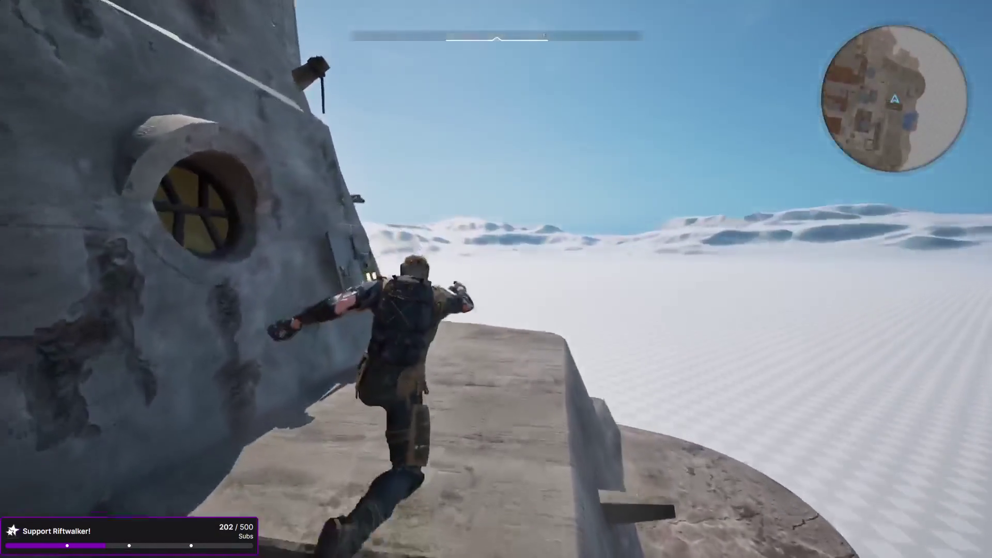
key("e")
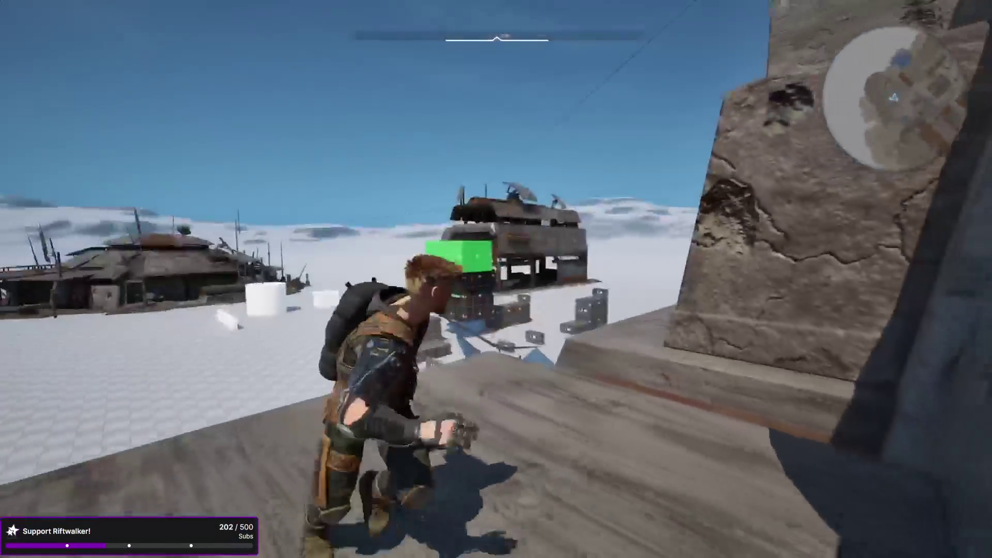
key("e")
key("w")
key("w")
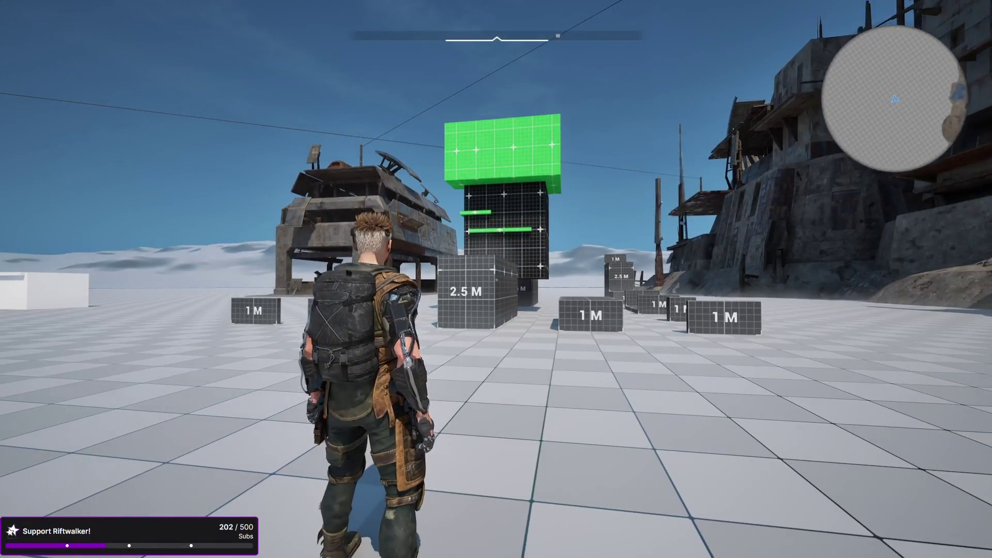
key("d")
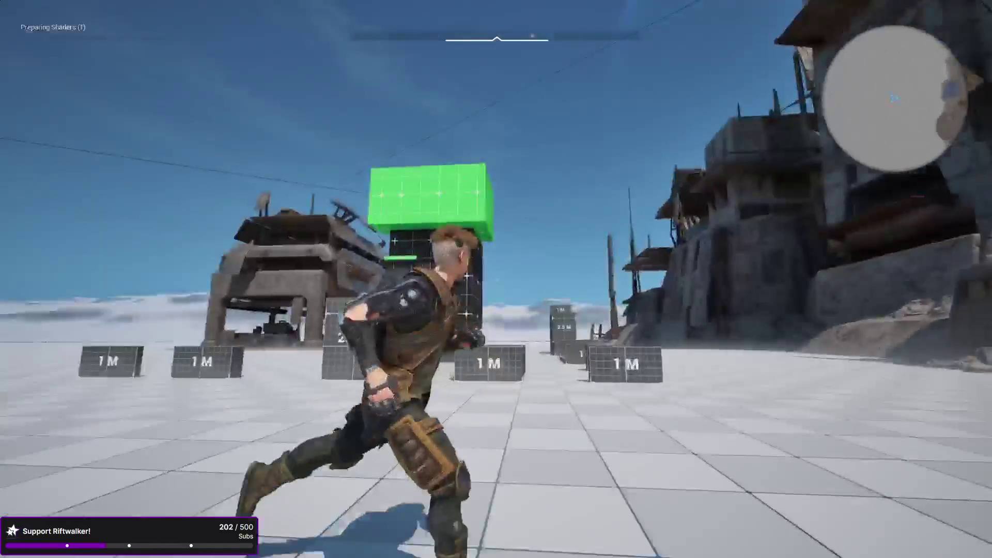
key("a")
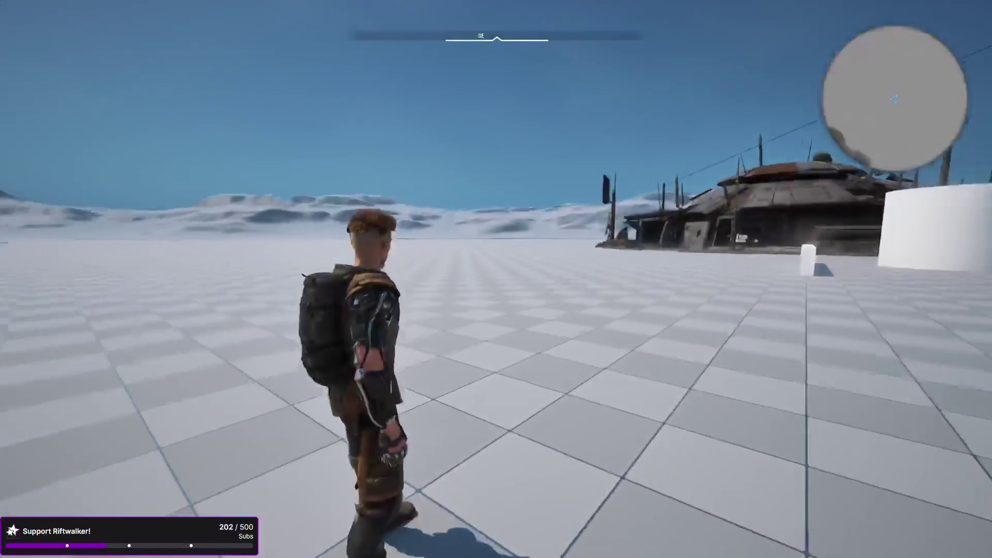
key("s")
key("d")
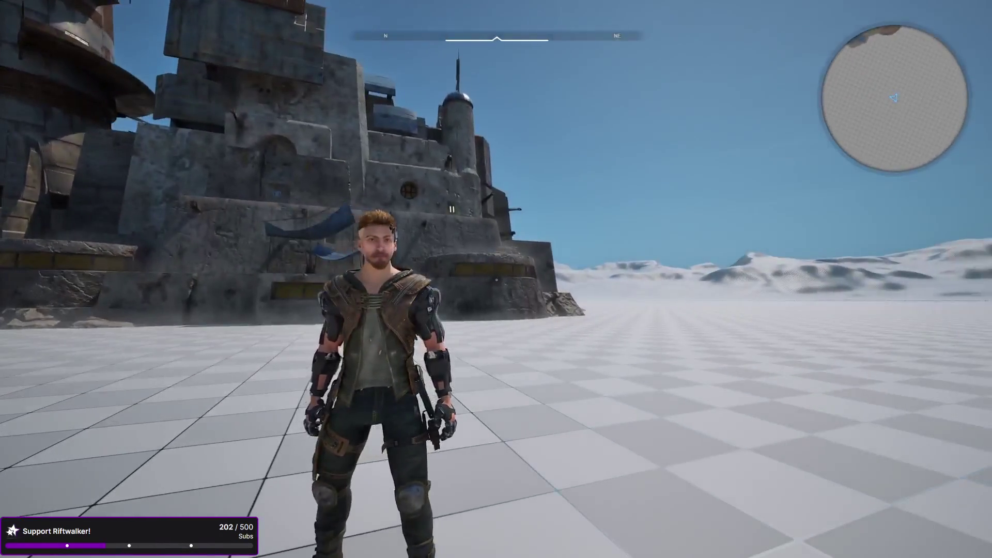
key("w")
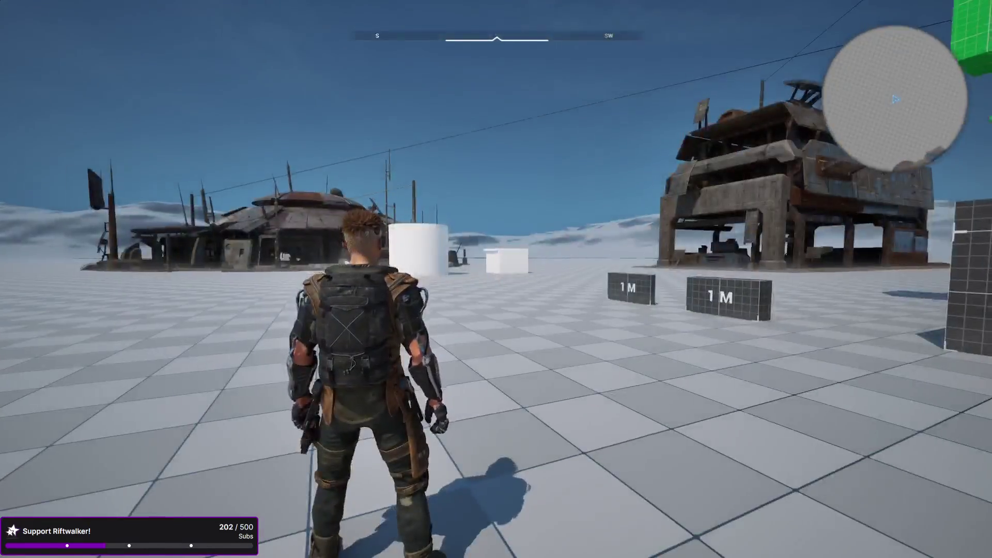
key("s")
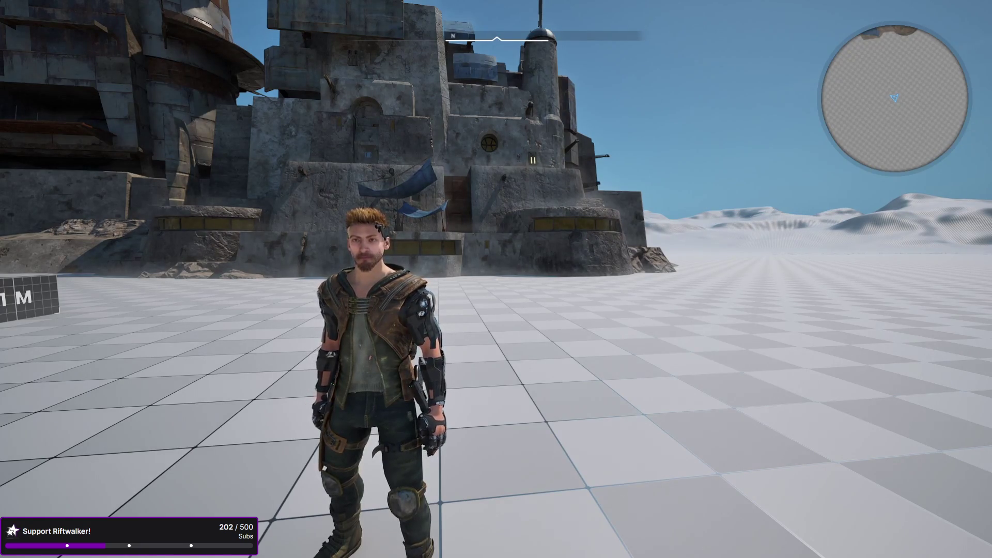
Run around the 1 M and 2.5 M blocks, then head toward the green-topped tower.
key("w")
key("w")
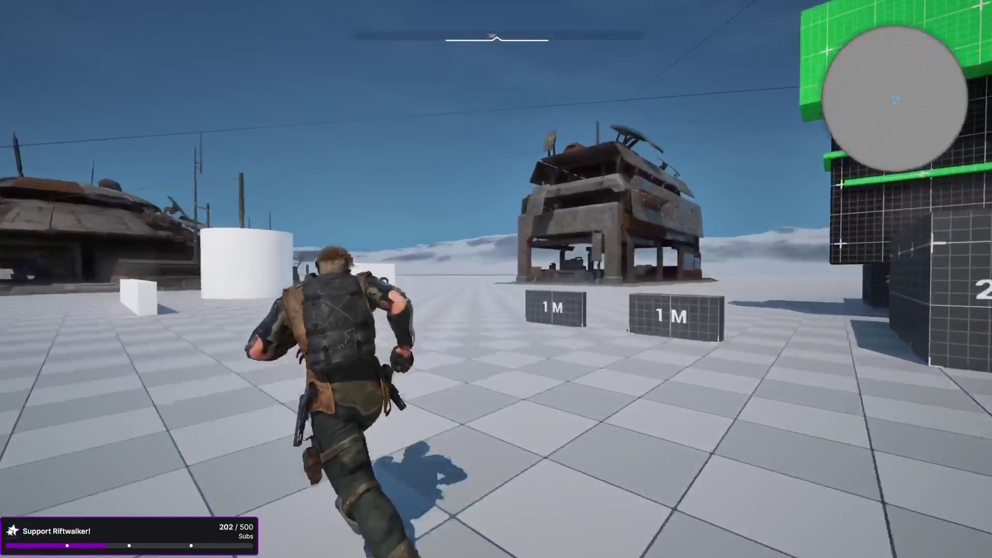
key("w")
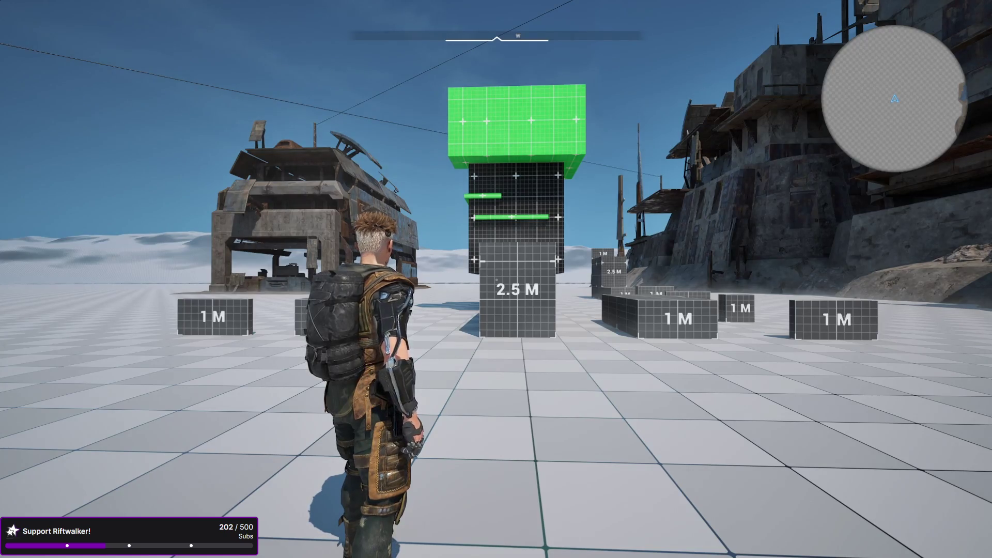
key("a")
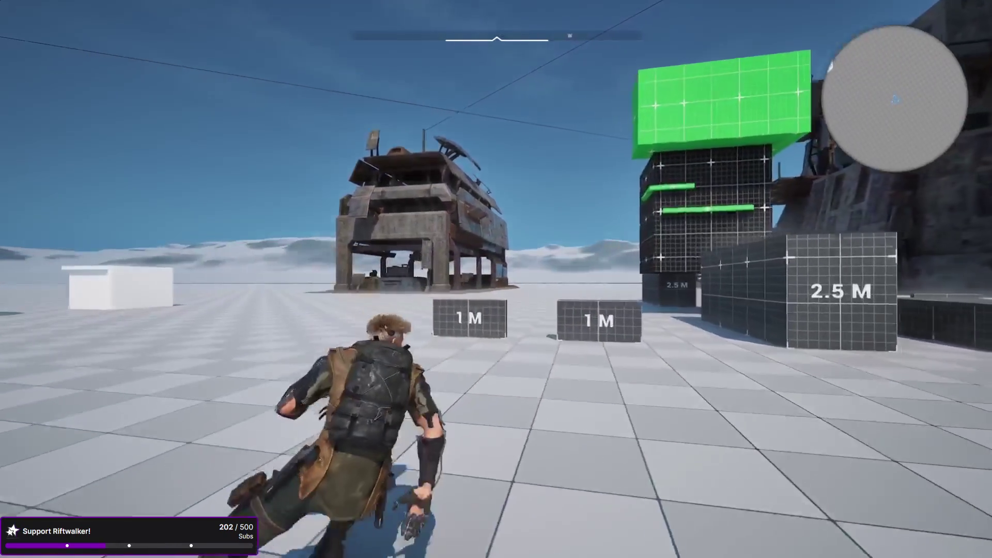
key("d")
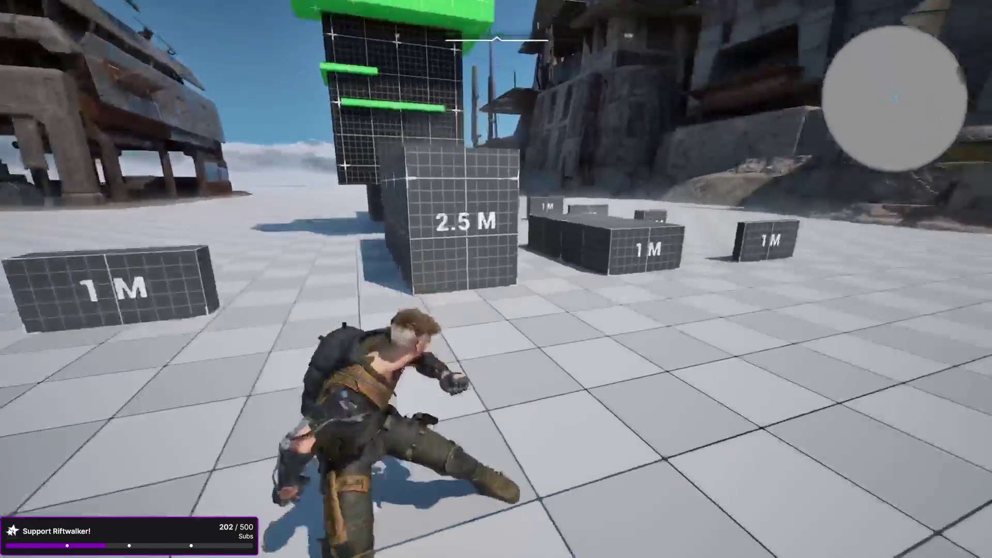
key("a")
key("d")
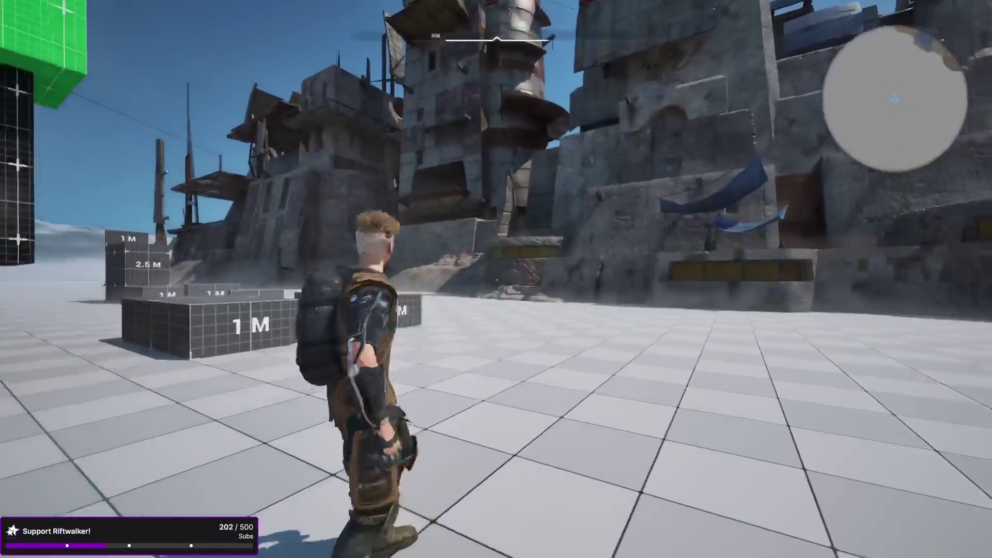
key("w")
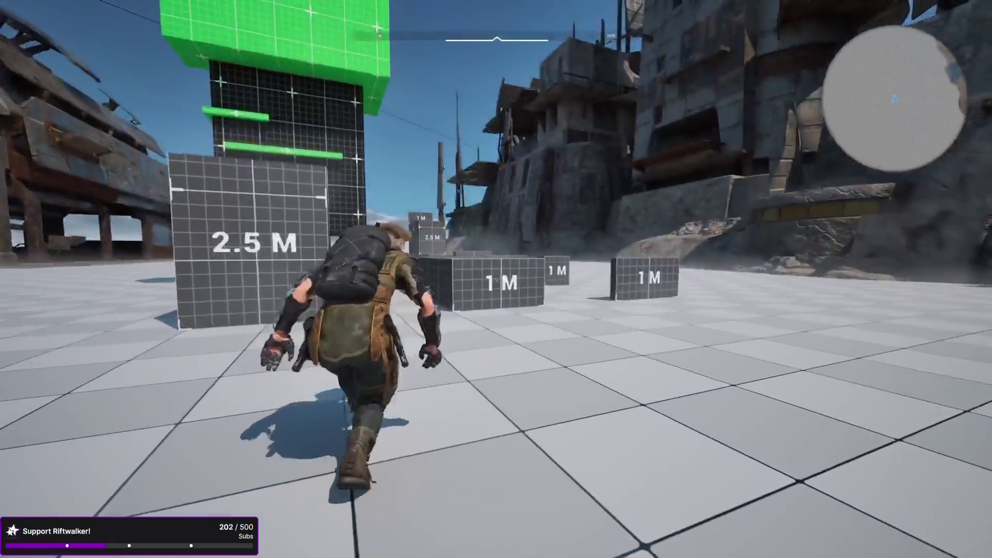
Crouch-walk left, roll, then jump onto the grid wall's green ledge and shimmy along it.
key("a")
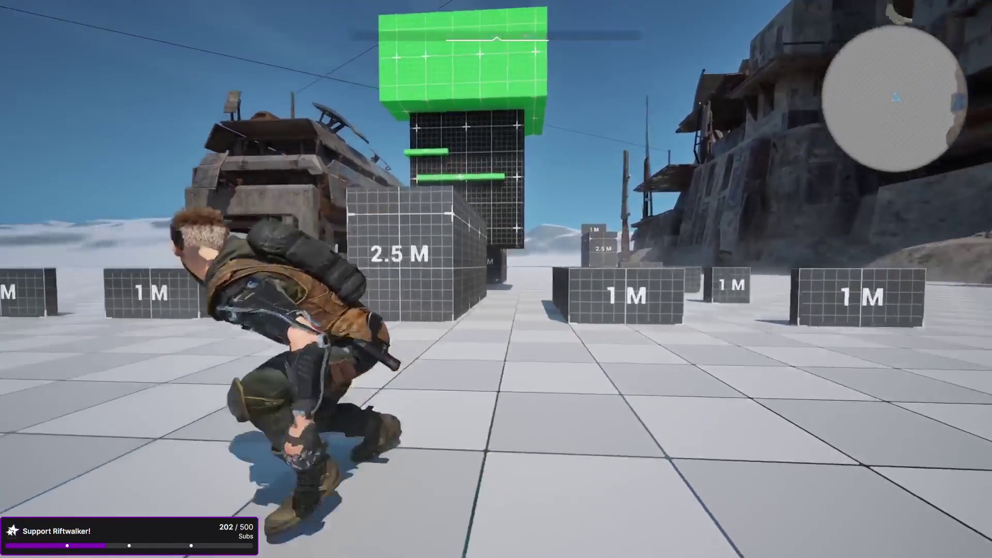
key("a")
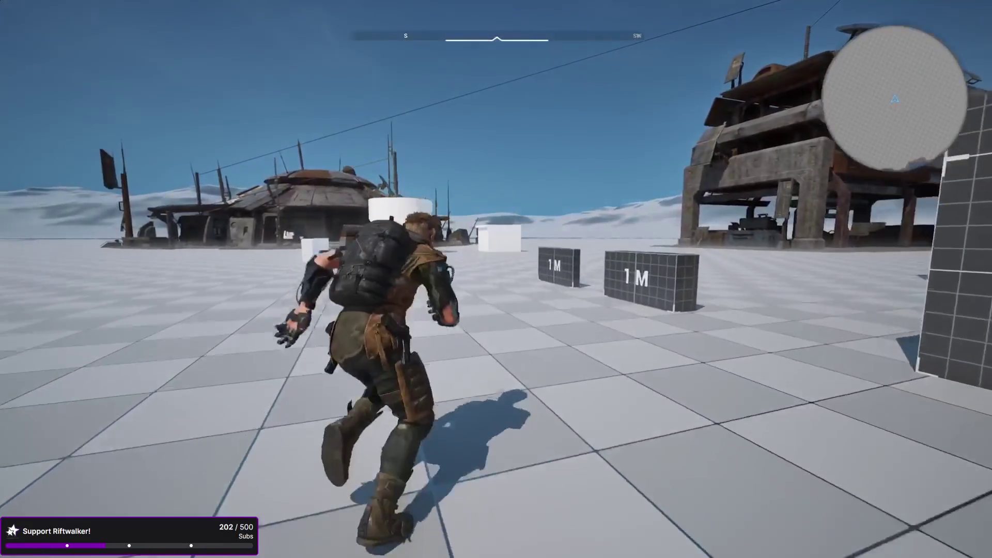
key("w")
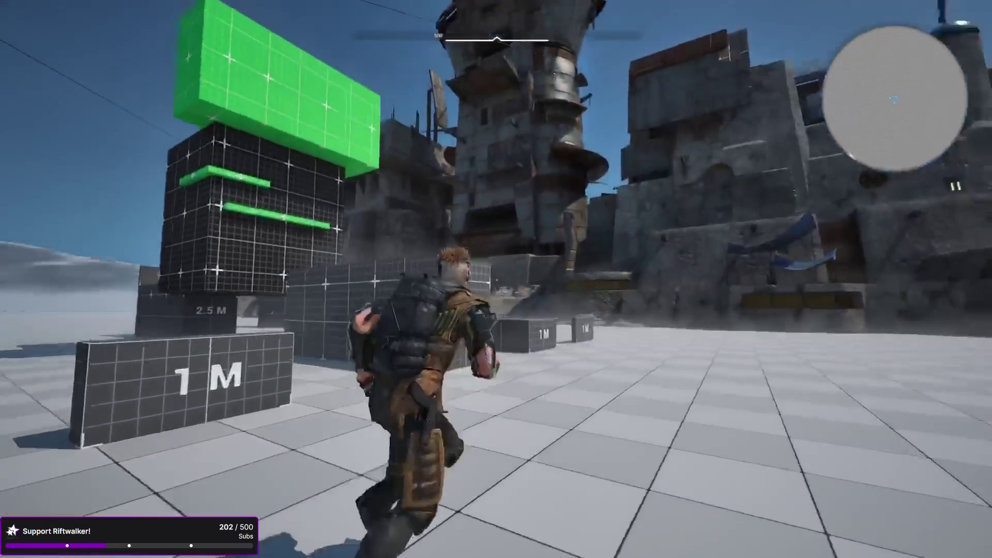
key("w")
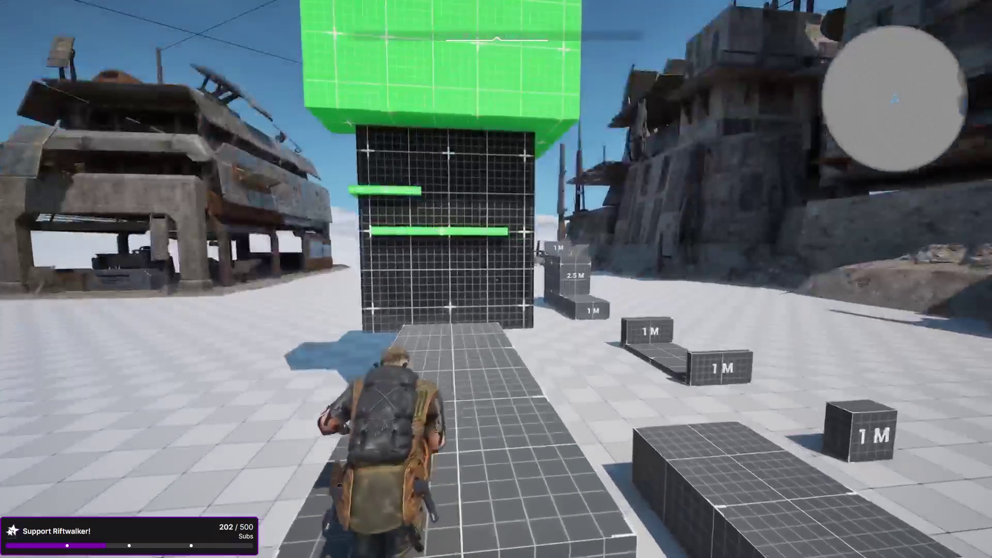
key("w")
key("space")
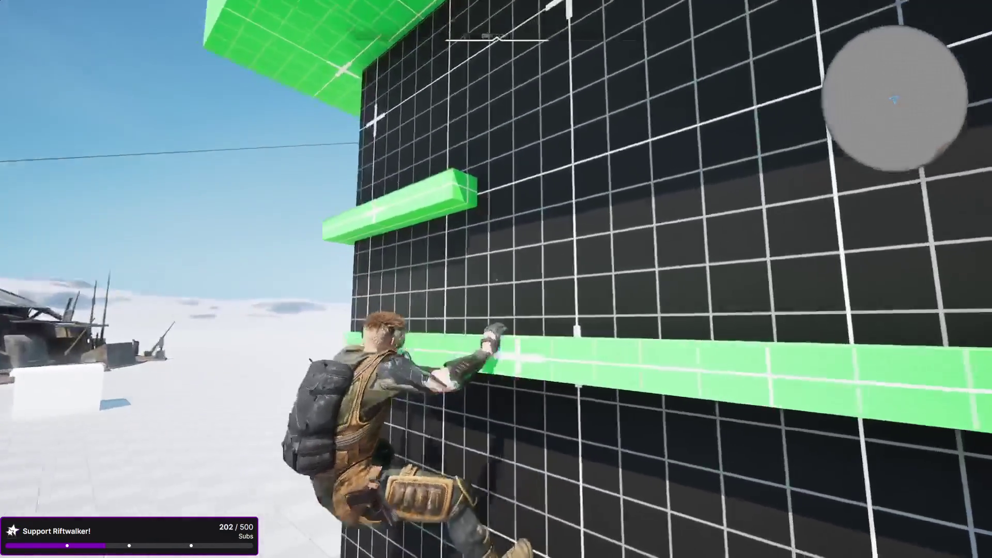
key("w")
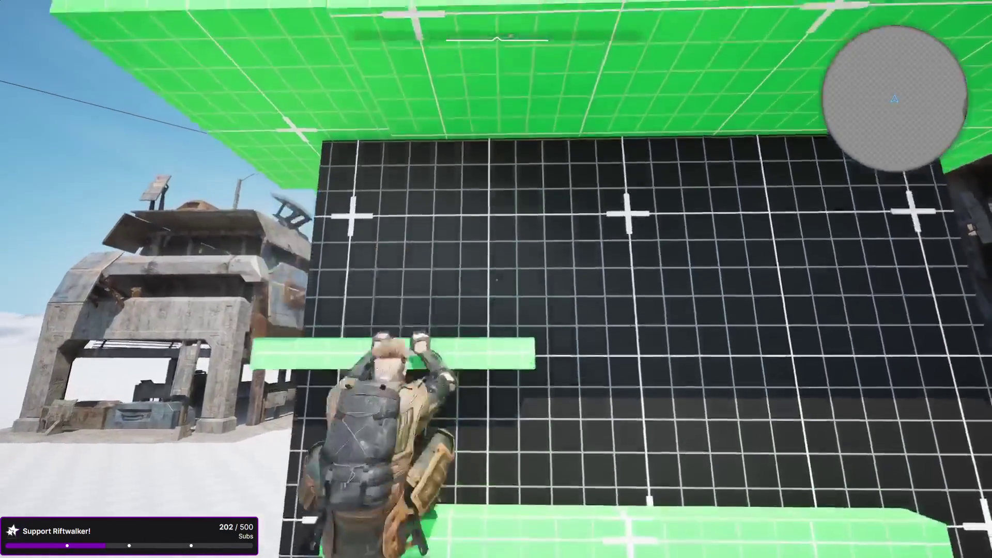
key("a")
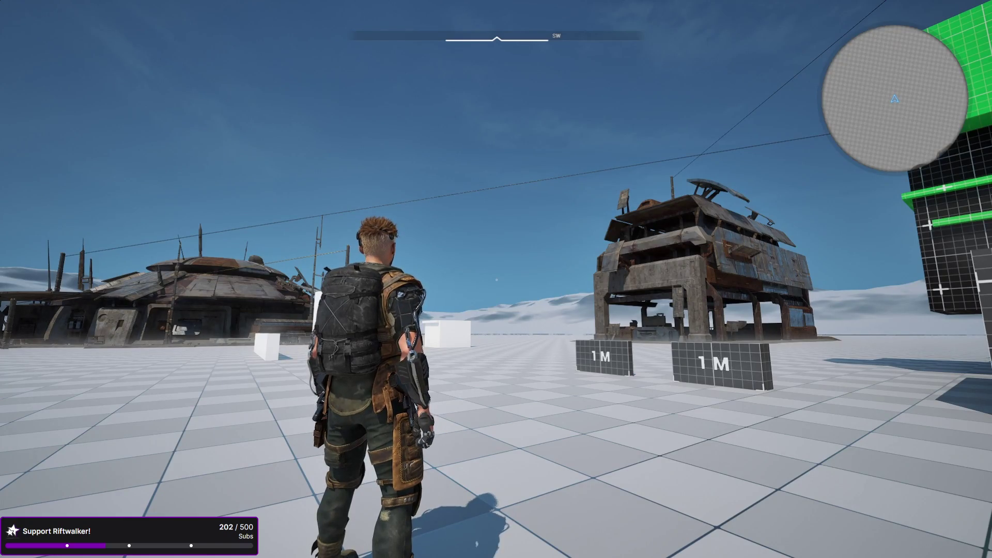
Stop the play session and return to the level editor viewport.
key("Escape")
Fly the camera toward the towers and green blocks, select the floor, and start a new playtest.
key("w")
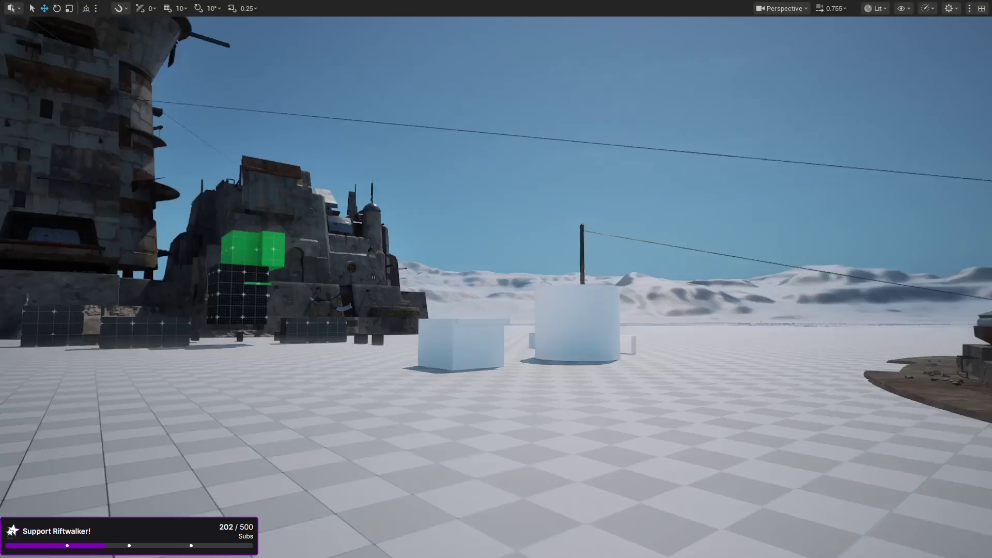
key("w")
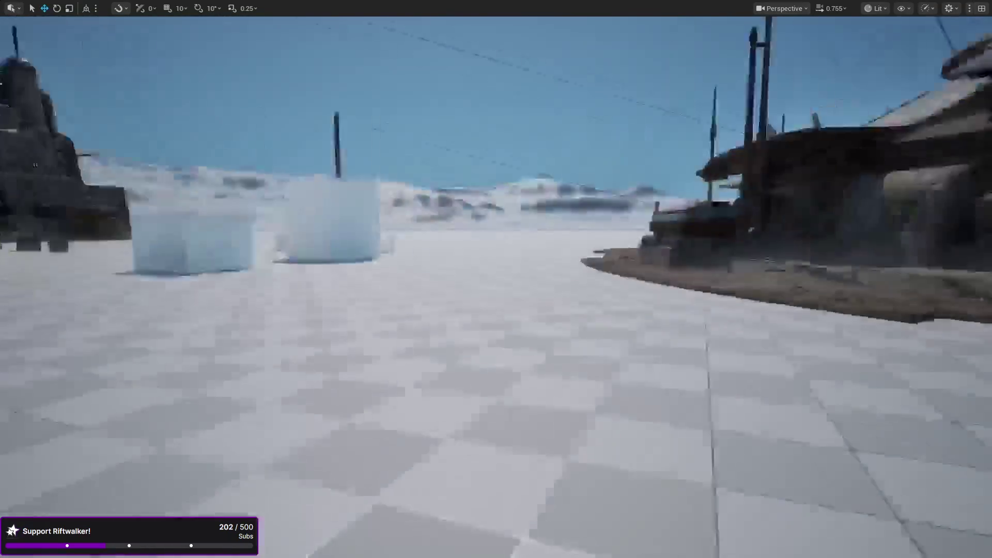
left_click(444, 478)
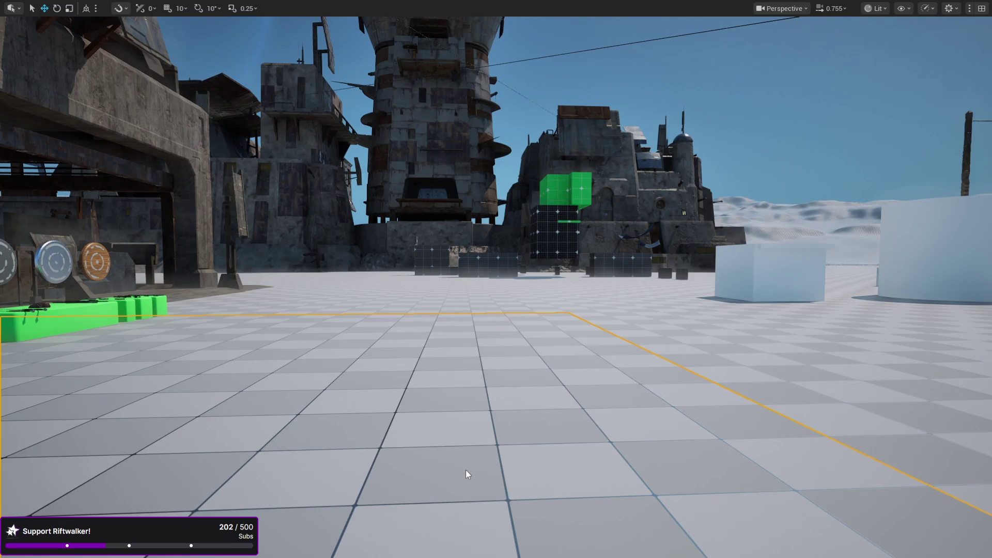
key("alt+p")
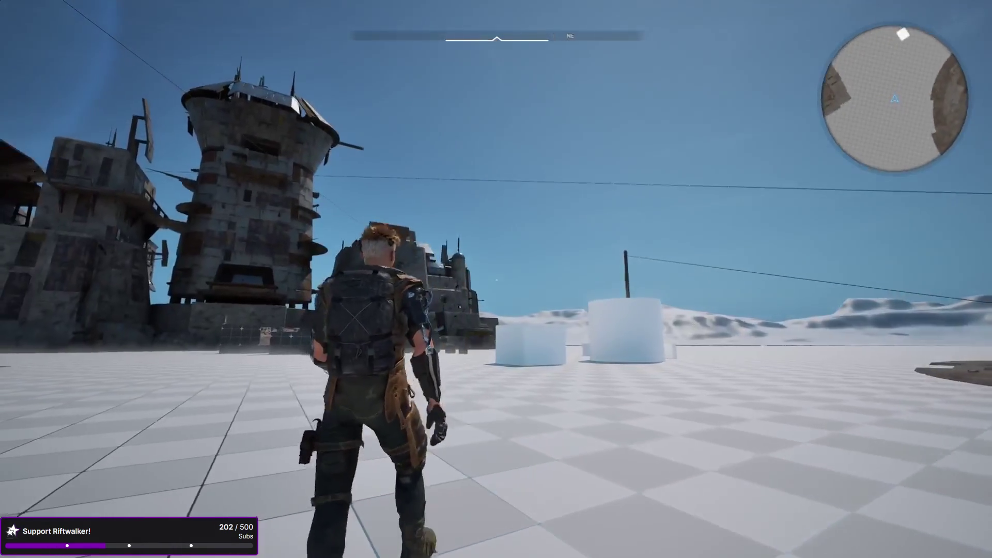
Run and dash the character across the plaza, past the domed building, toward the fortress.
key("w")
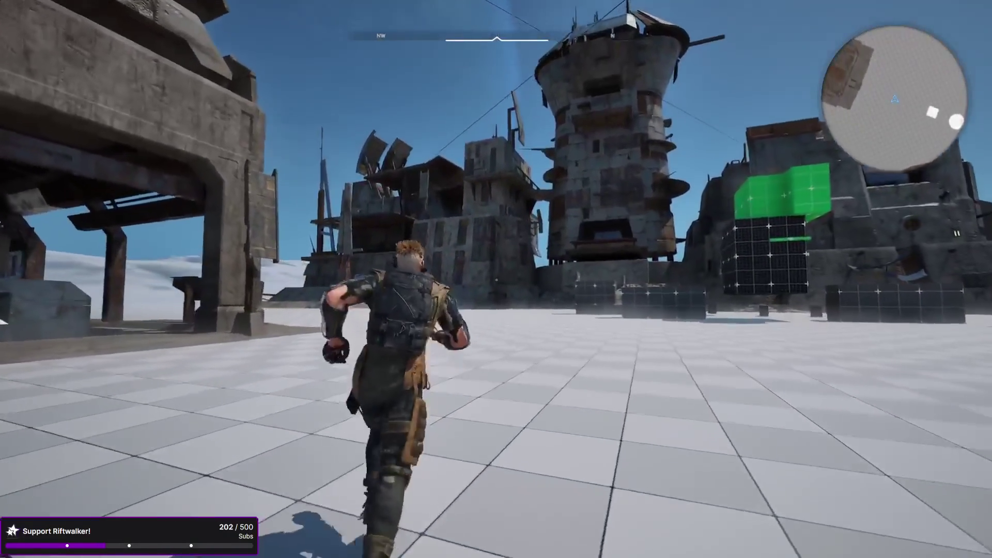
key("shift")
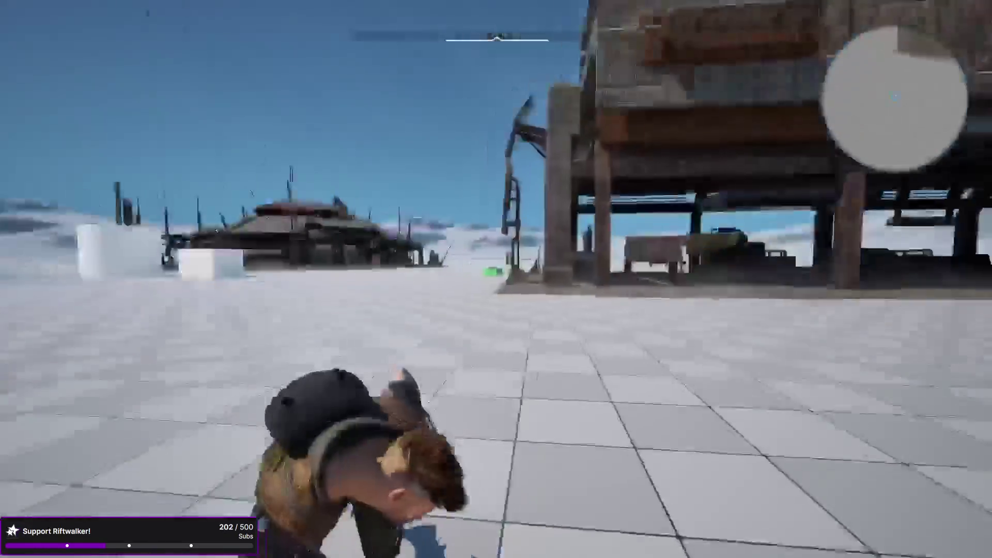
key("shift")
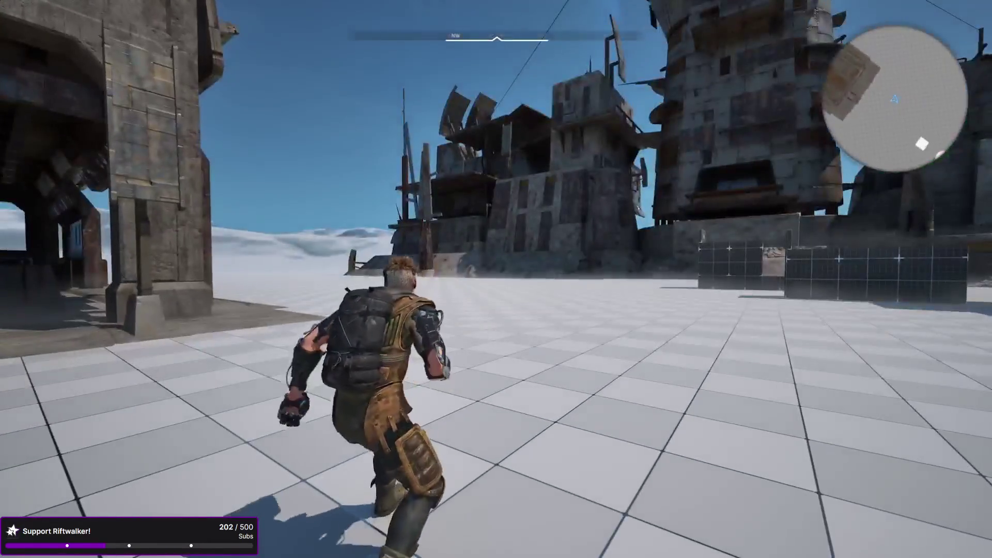
key("shift")
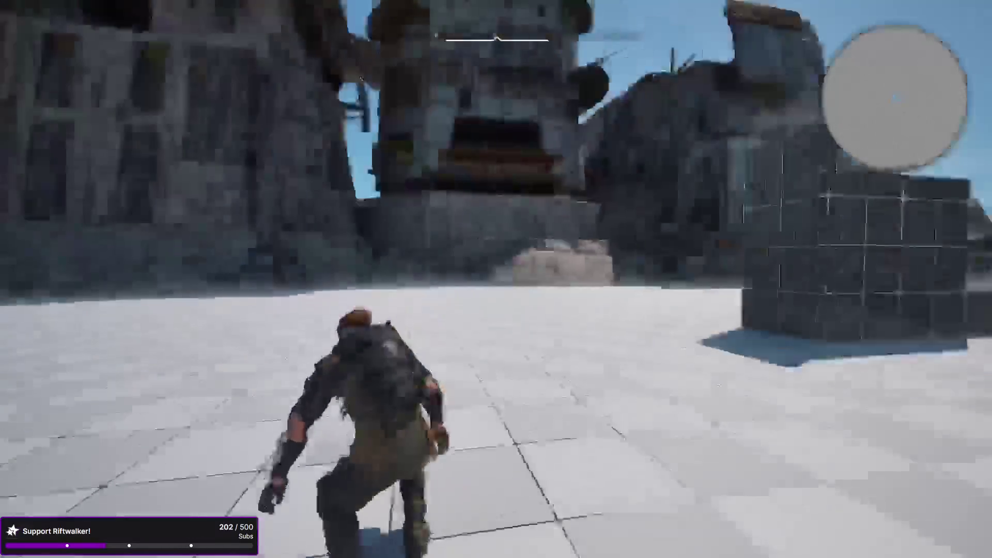
key("shift")
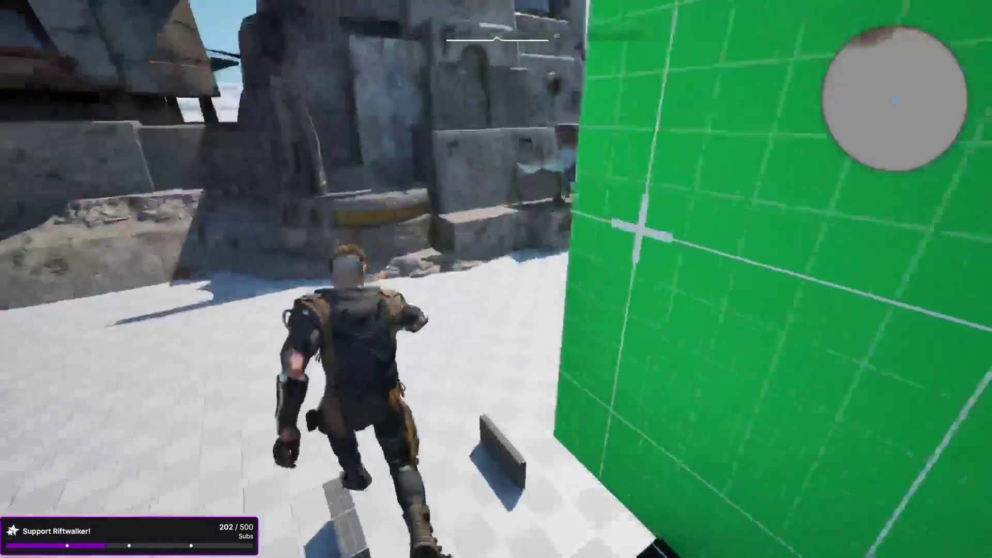
key("shift")
key("shift")
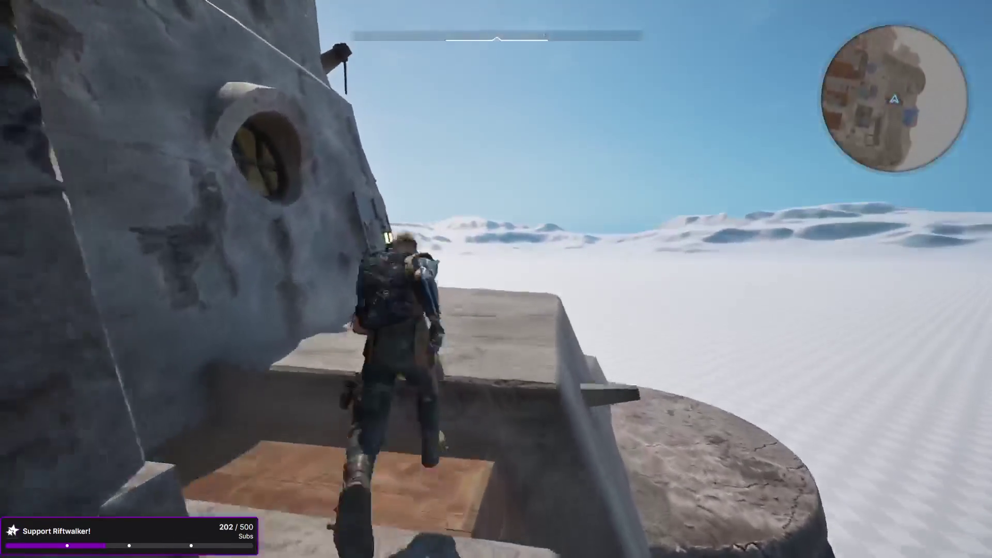
Jump down from the platform and dash over the snowfield to the domed hut.
key("space")
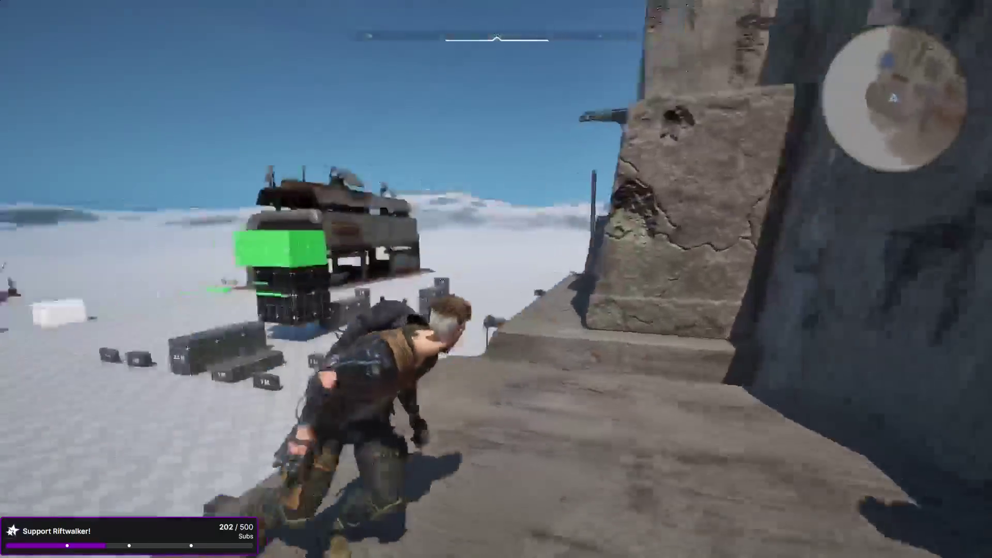
key("space")
key("shift")
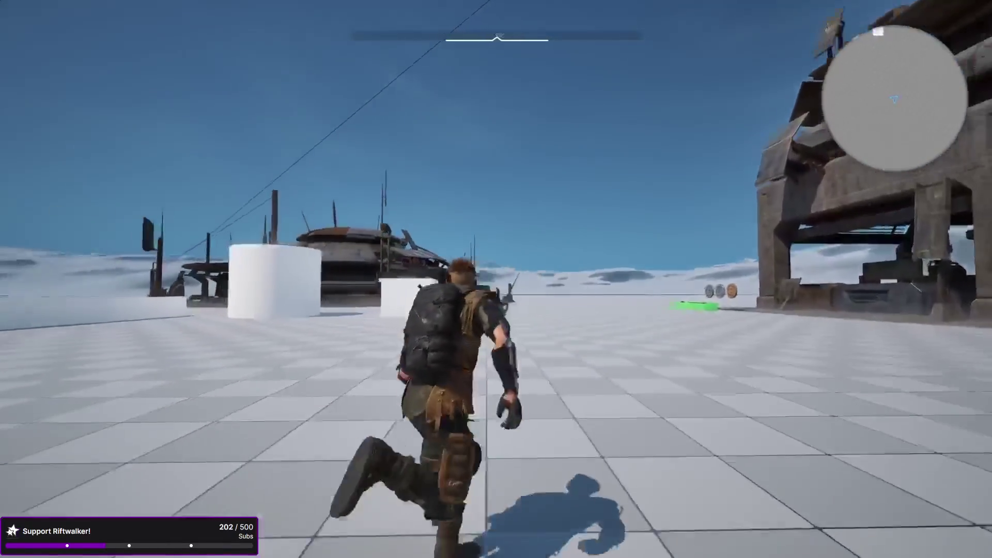
key("shift")
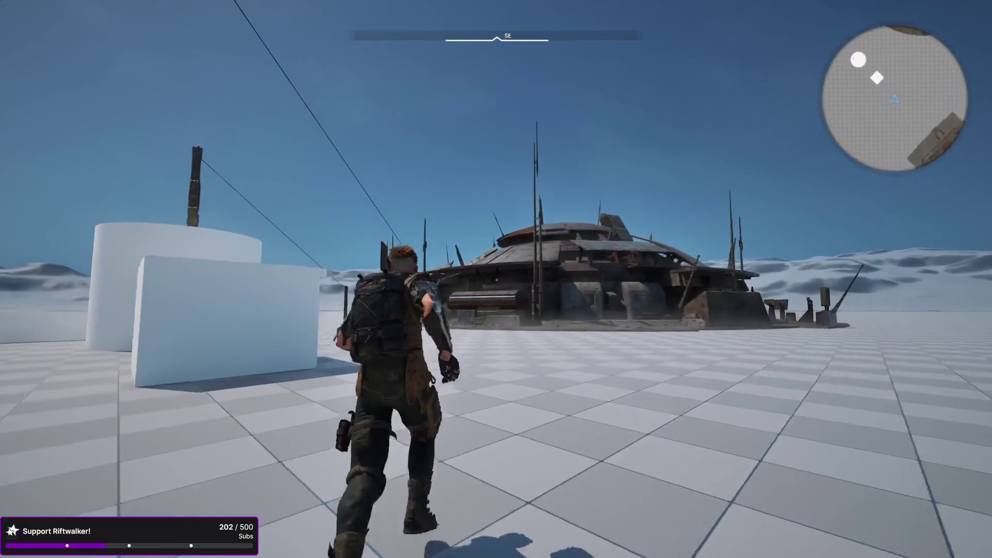
key("shift")
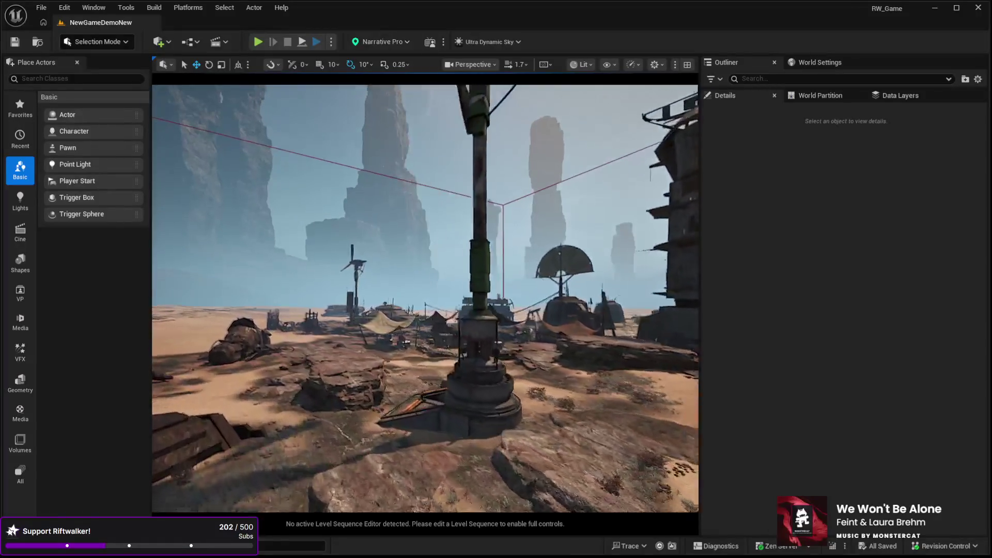
Fly the editor view into the market square, click its ground and launch Play in Editor.
key("w")
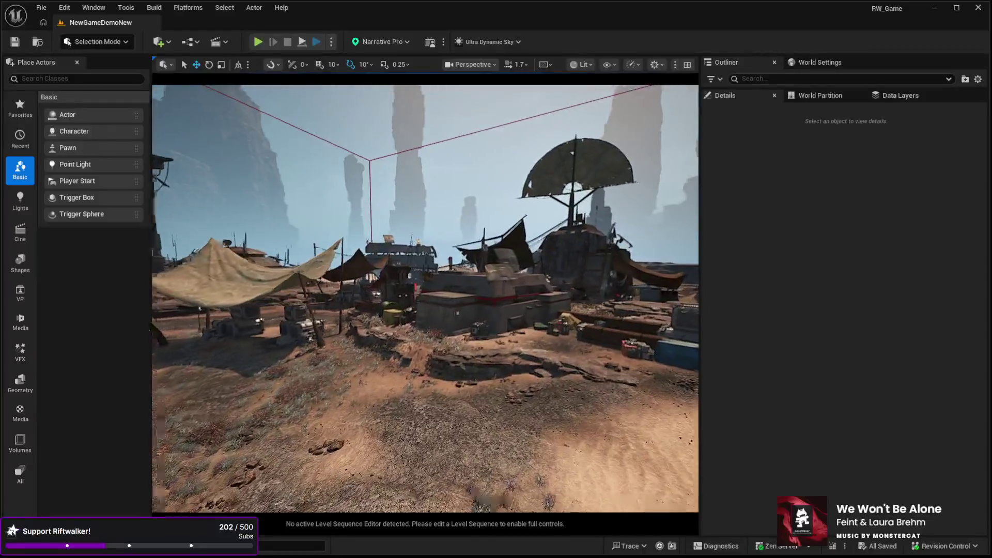
key("w")
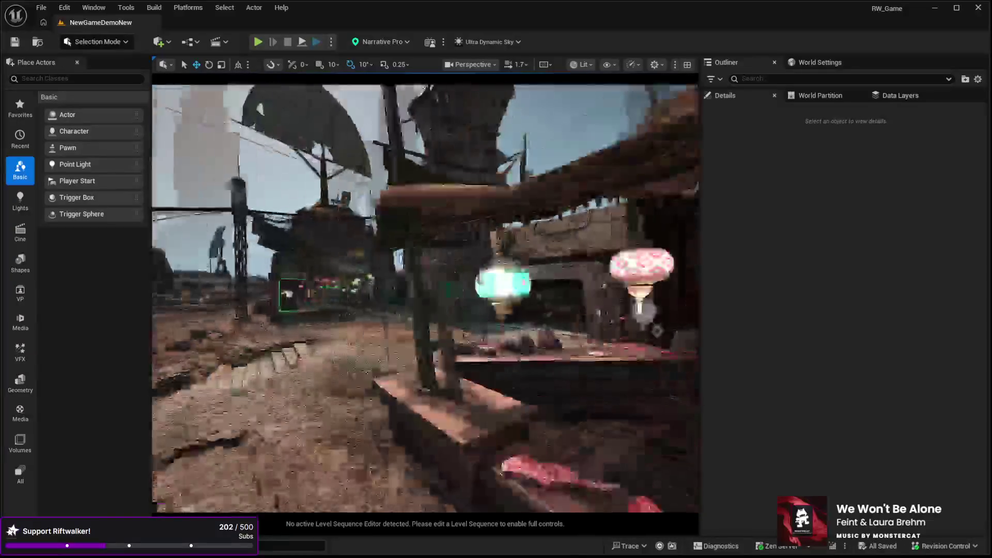
key("w")
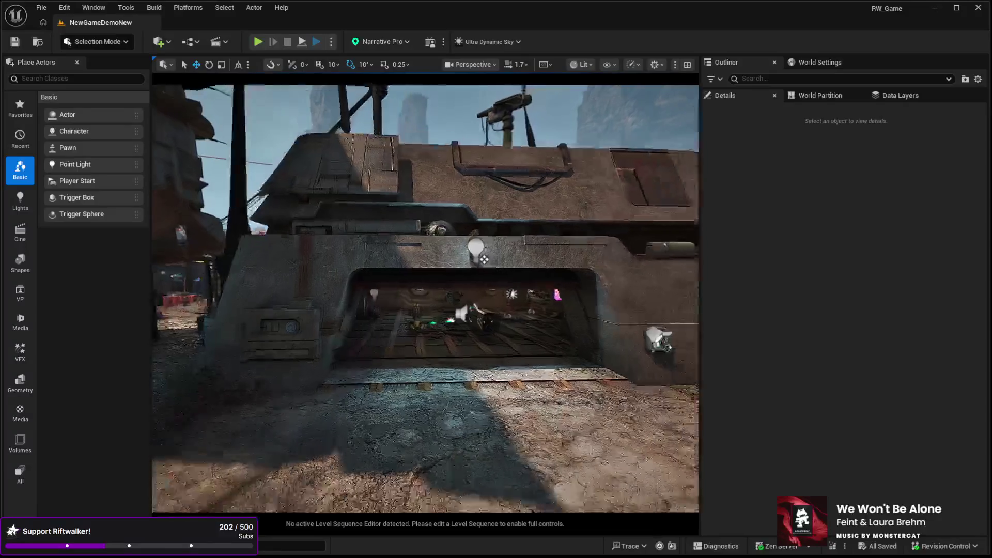
key("w")
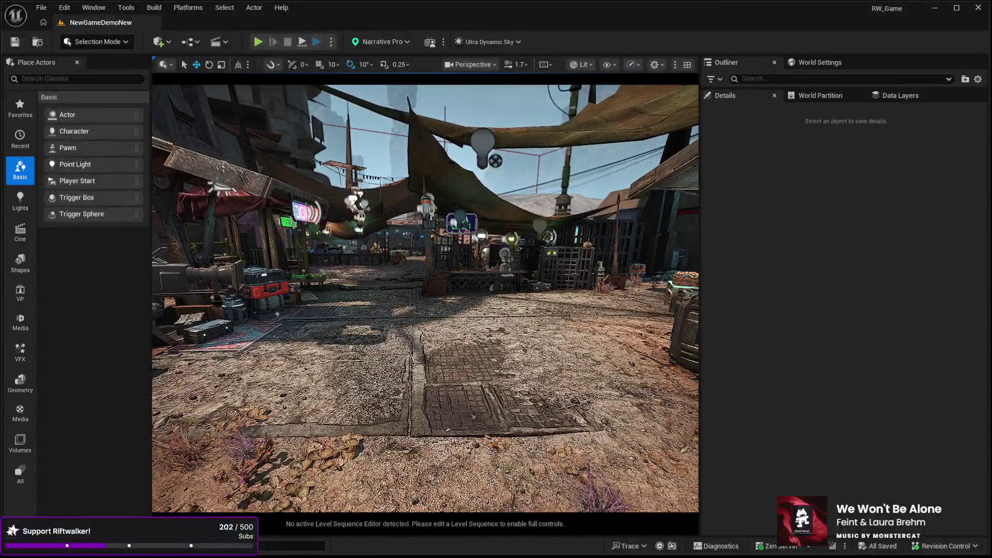
left_click(458, 469)
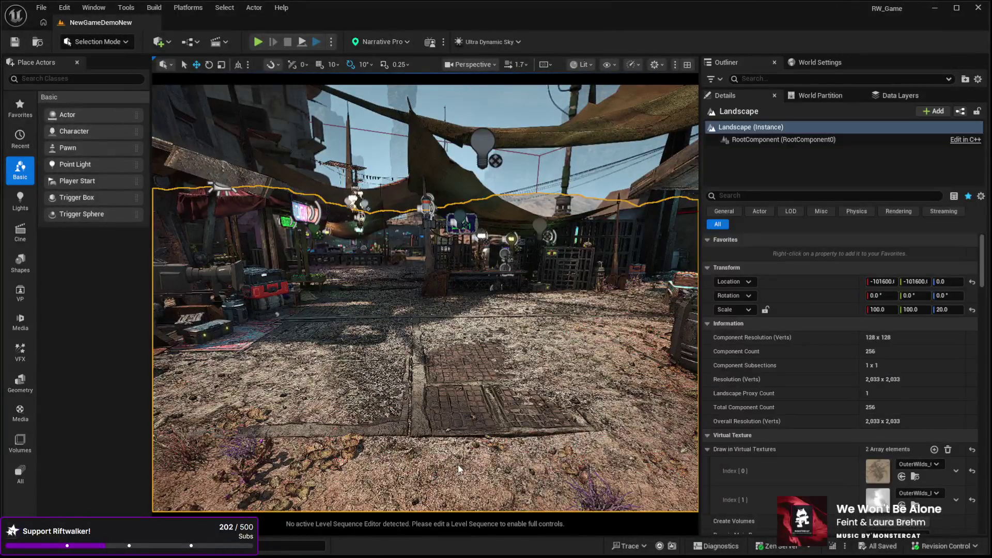
key("alt+p")
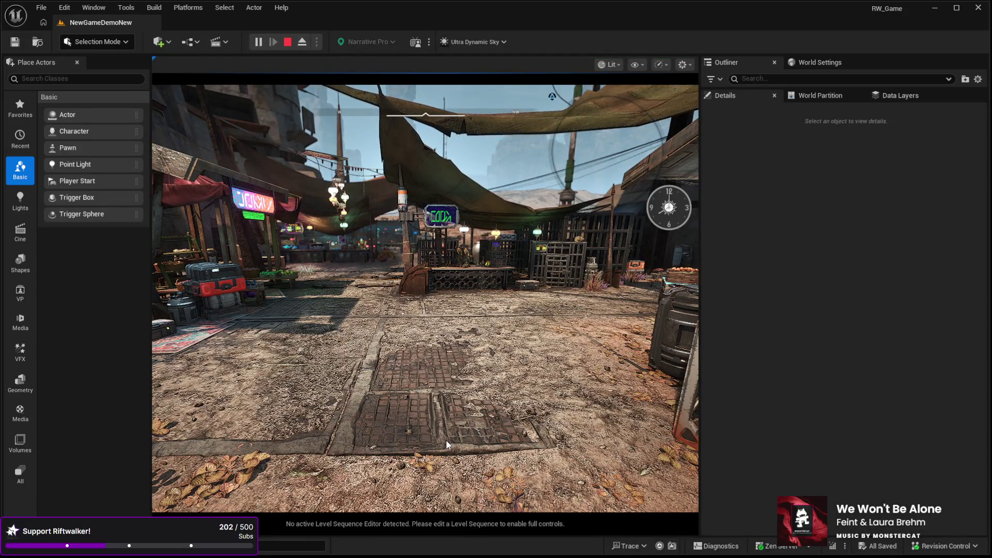
Take control of the character and walk past the neon signs, into a stall and past the CAFE.
left_click(436, 435)
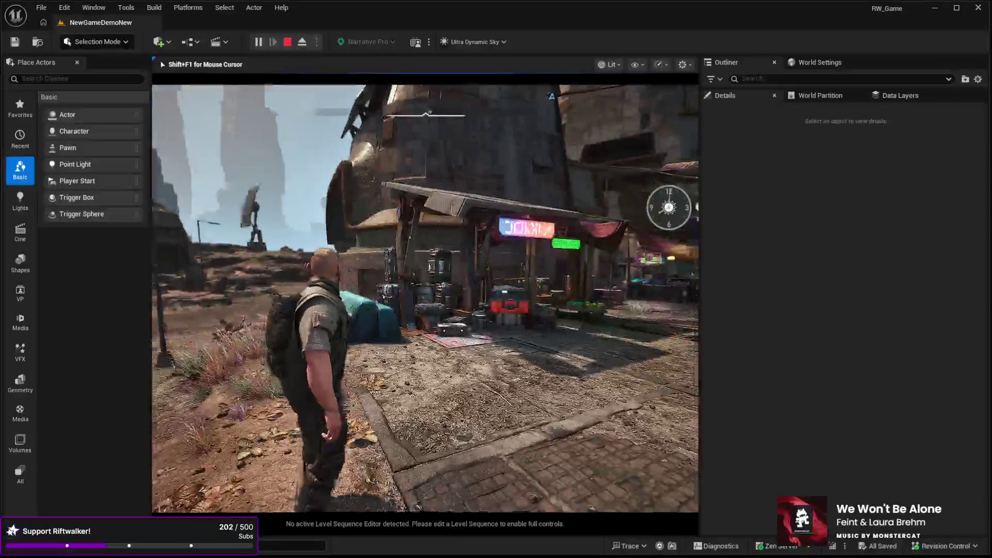
key("w")
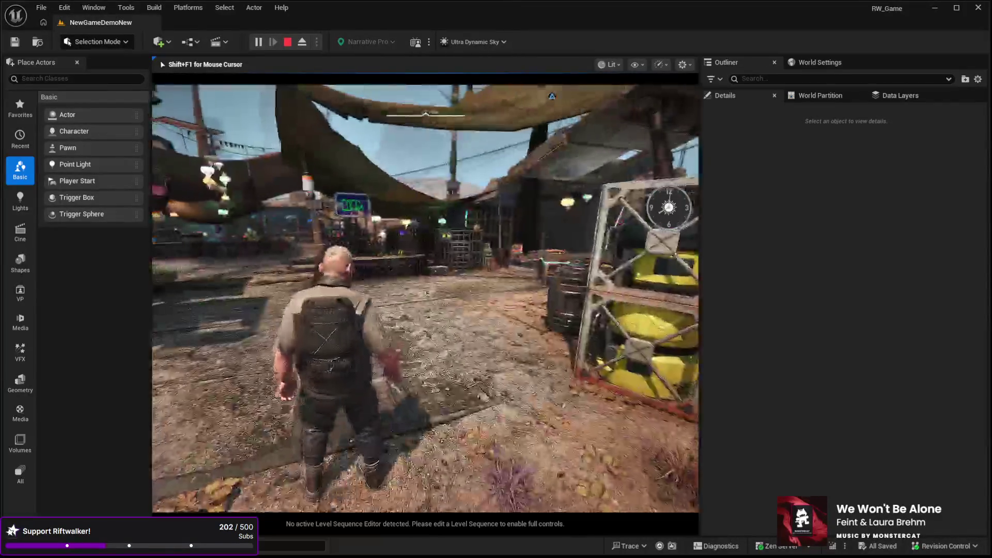
key("w")
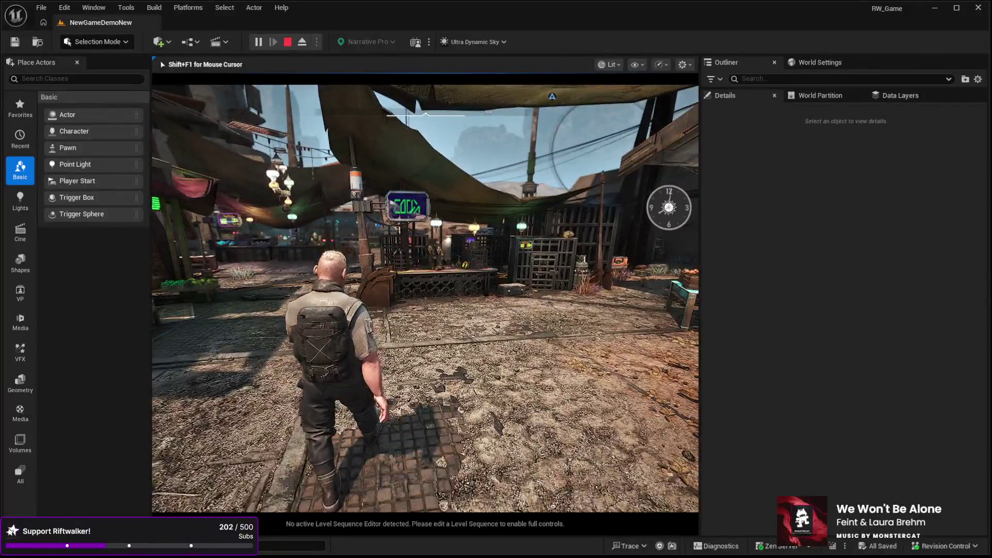
key("w")
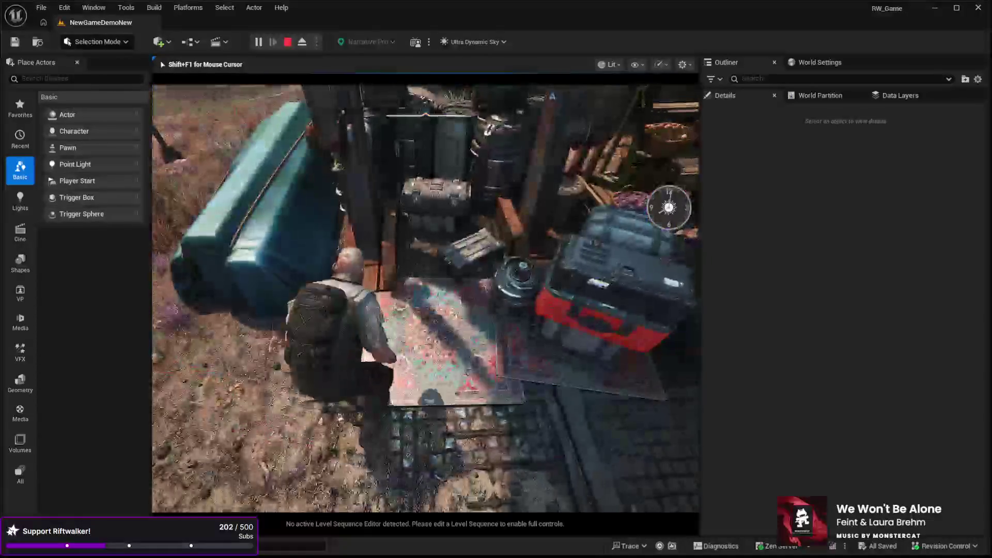
key("w")
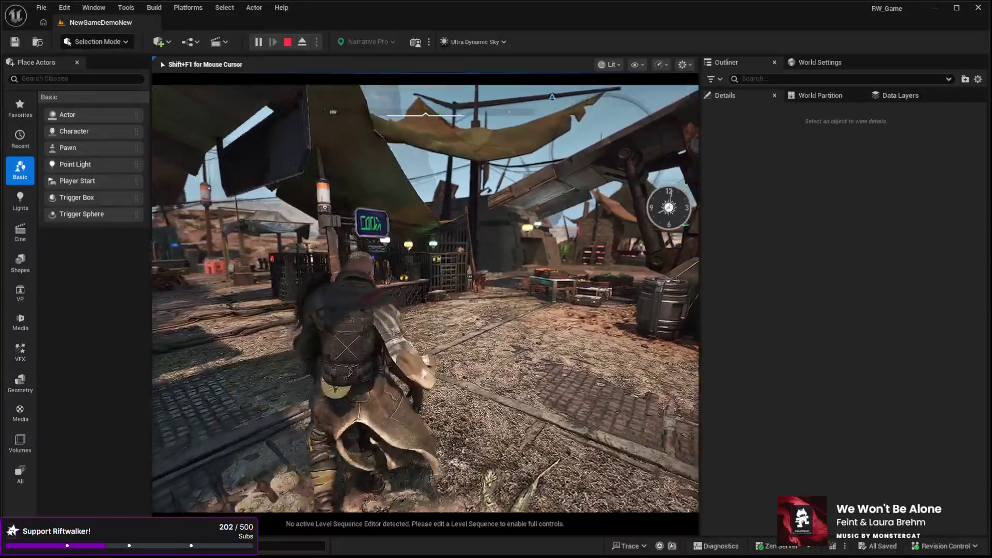
key("w")
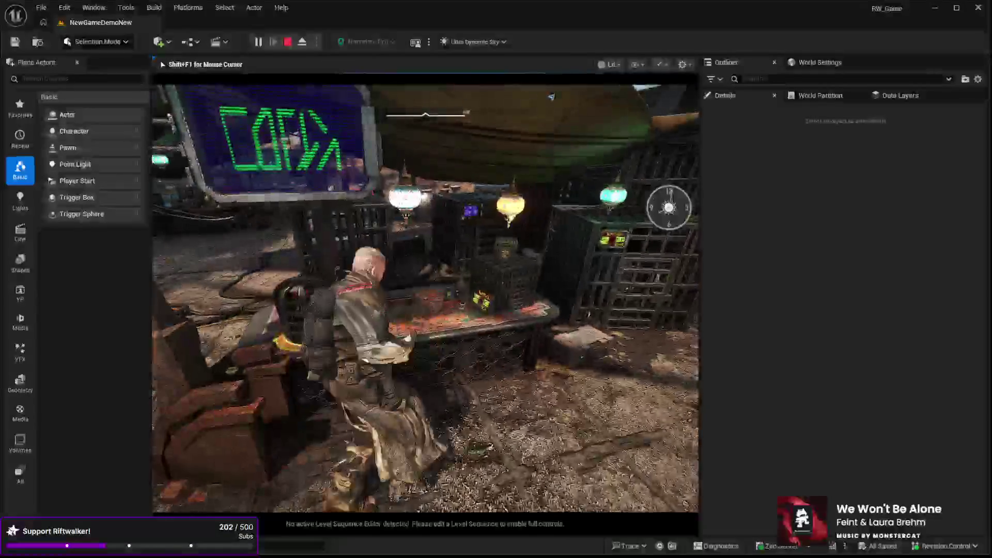
key("w")
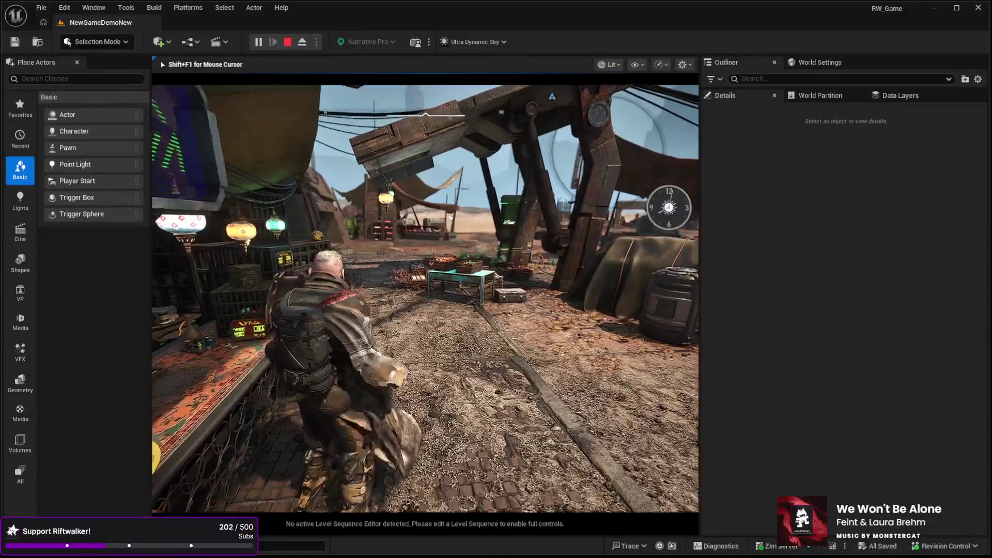
Walk through the produce stalls, down the alley to the pots, then stop the playtest.
key("w")
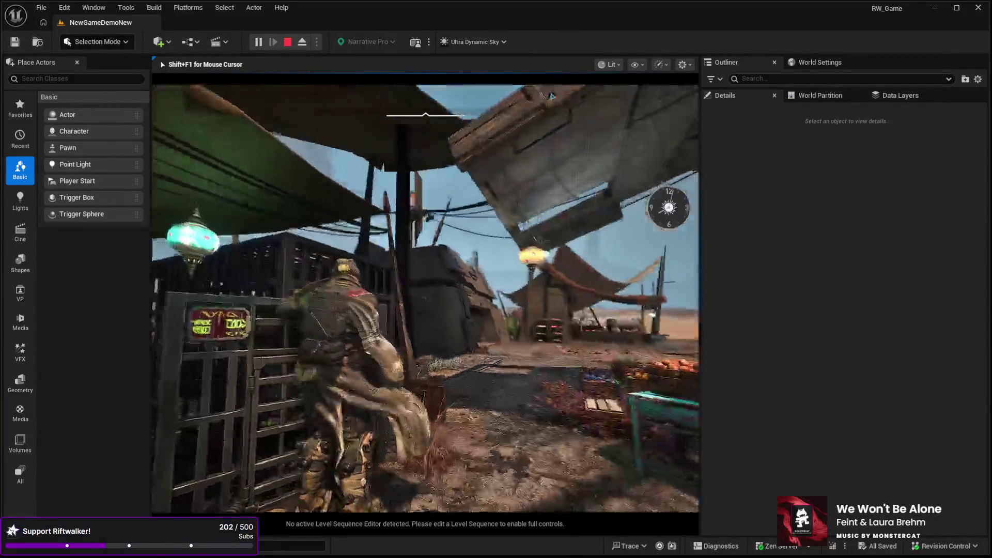
key("w")
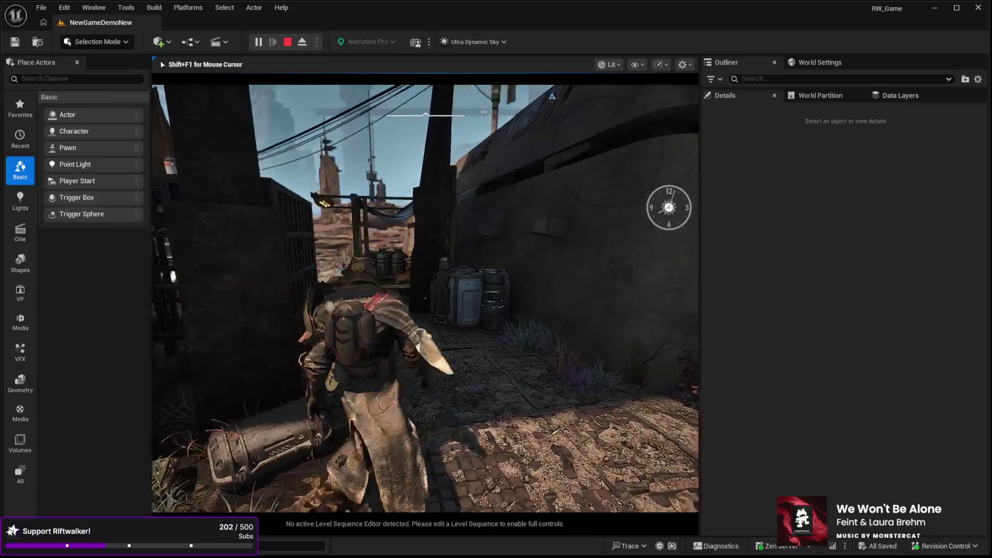
key("w")
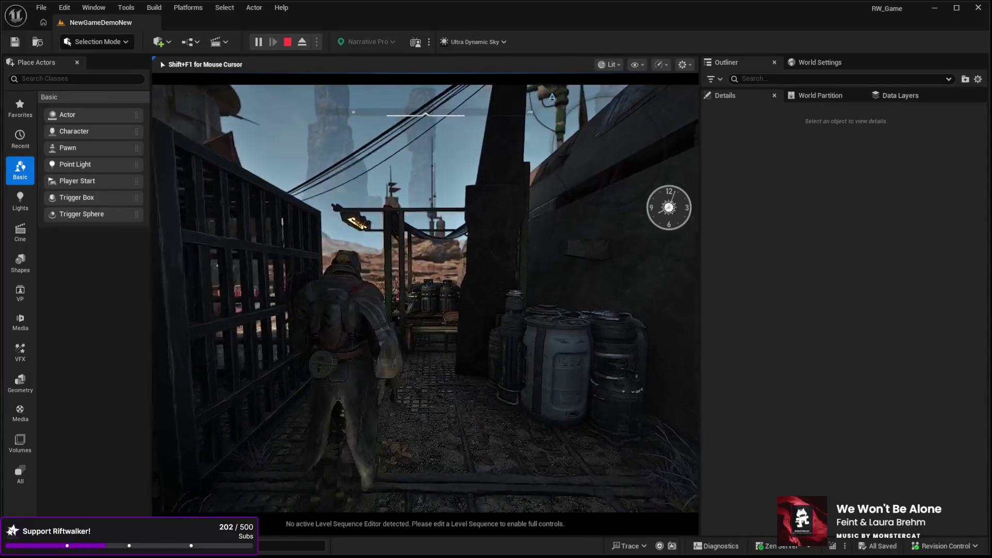
key("w")
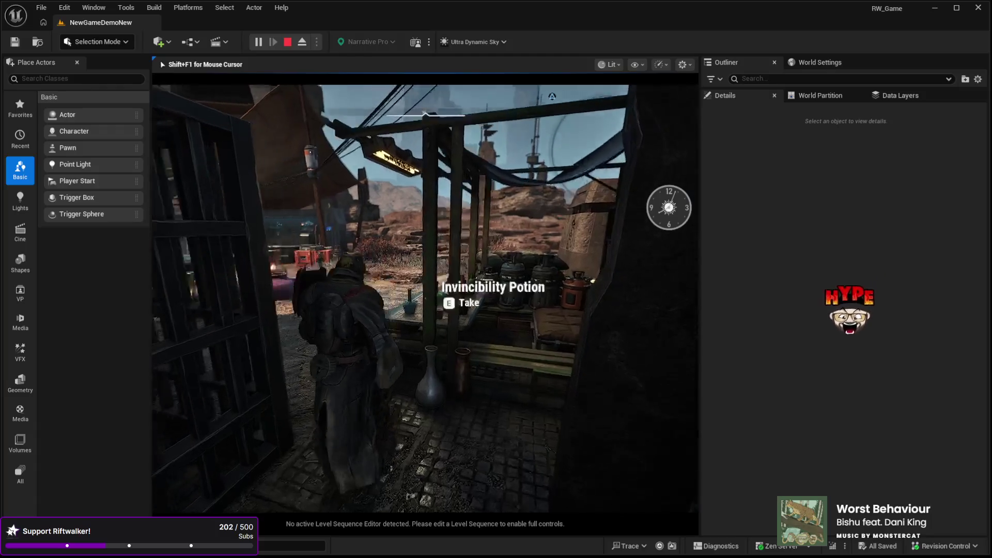
key("w")
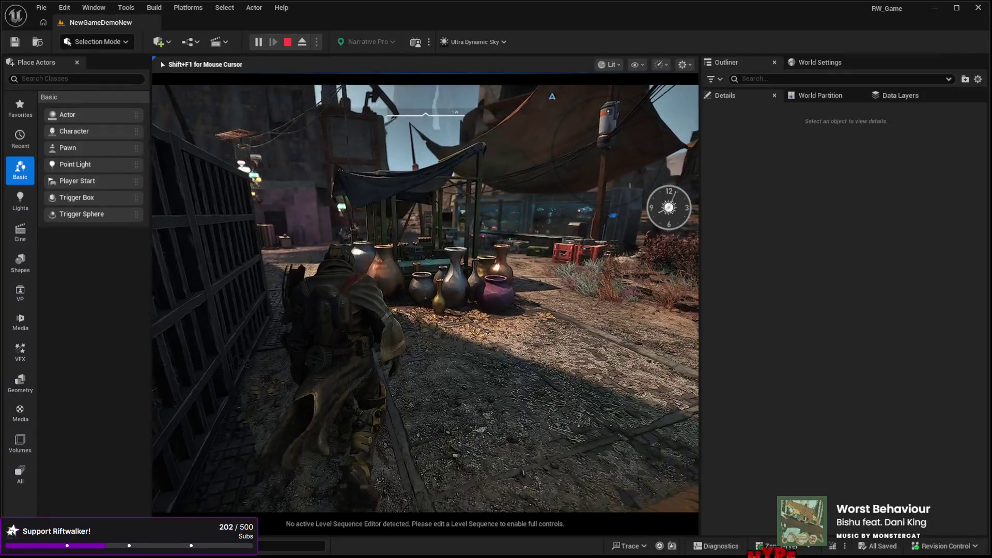
key("w")
key("w")
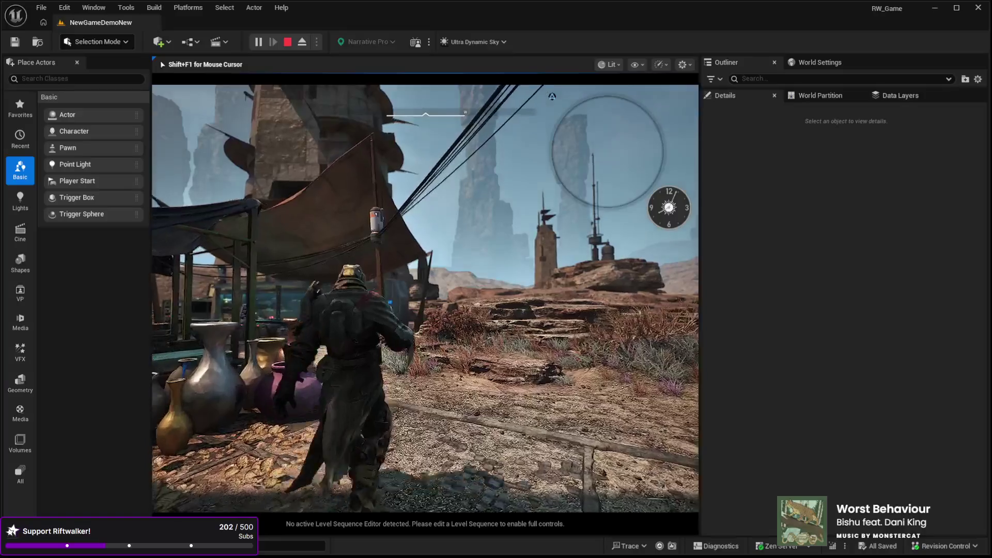
key("w")
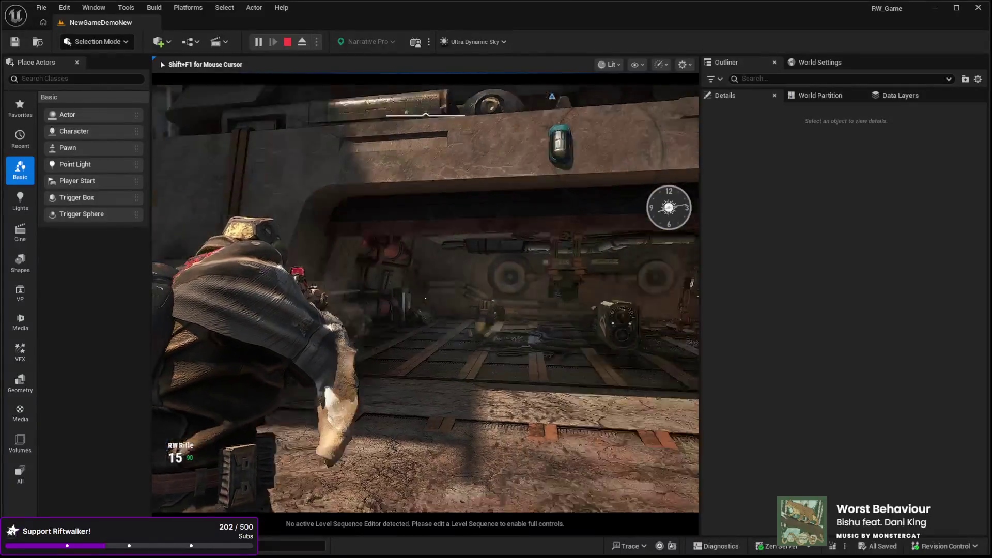
key("Escape")
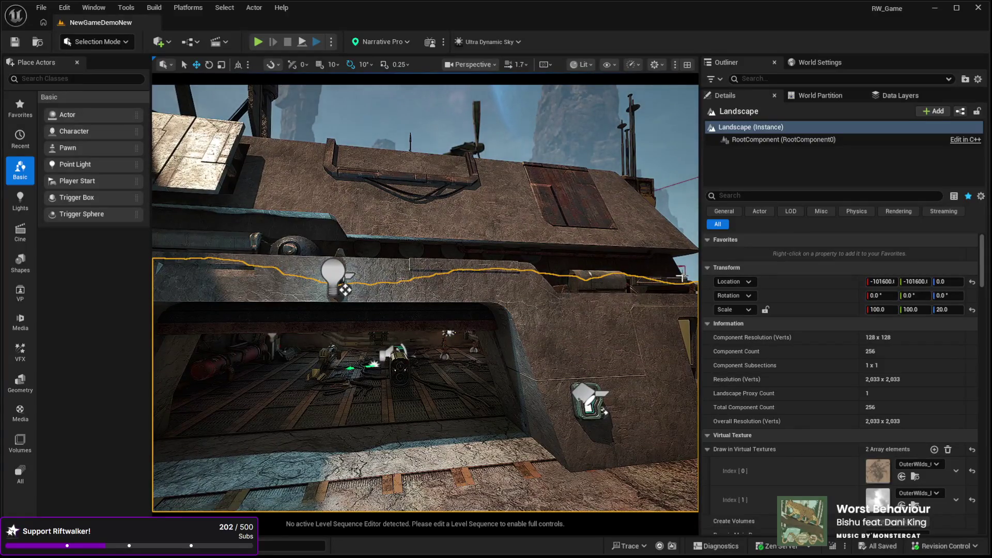
Select BP_Audio_Area2 and turn on Visualize Area to show its yellow volume.
left_click(683, 269)
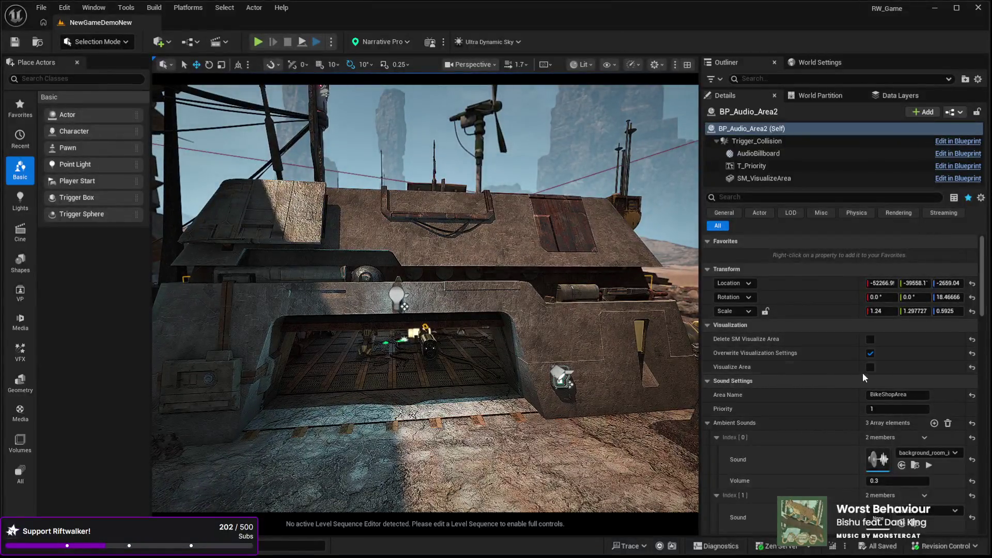
left_click(870, 367)
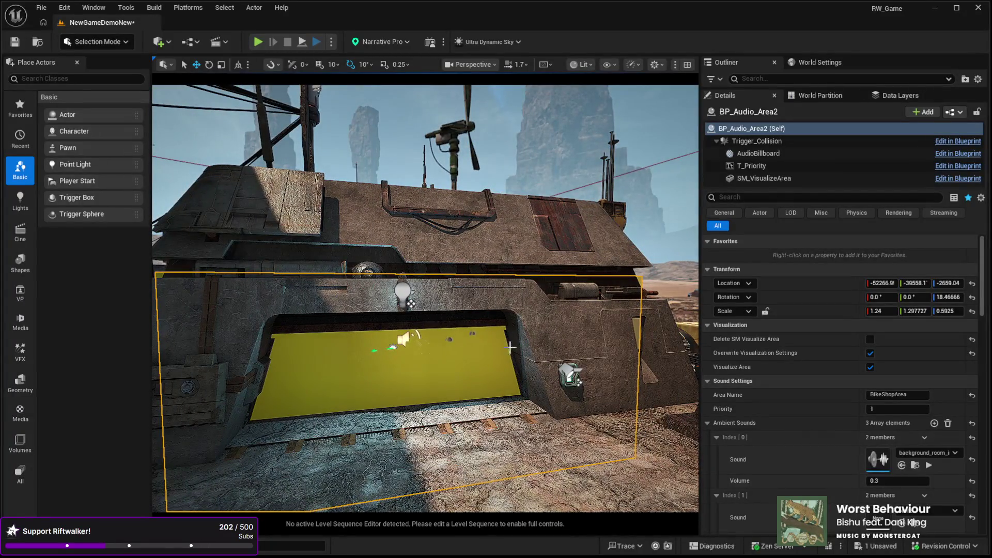
scroll(786, 401, "down", 5)
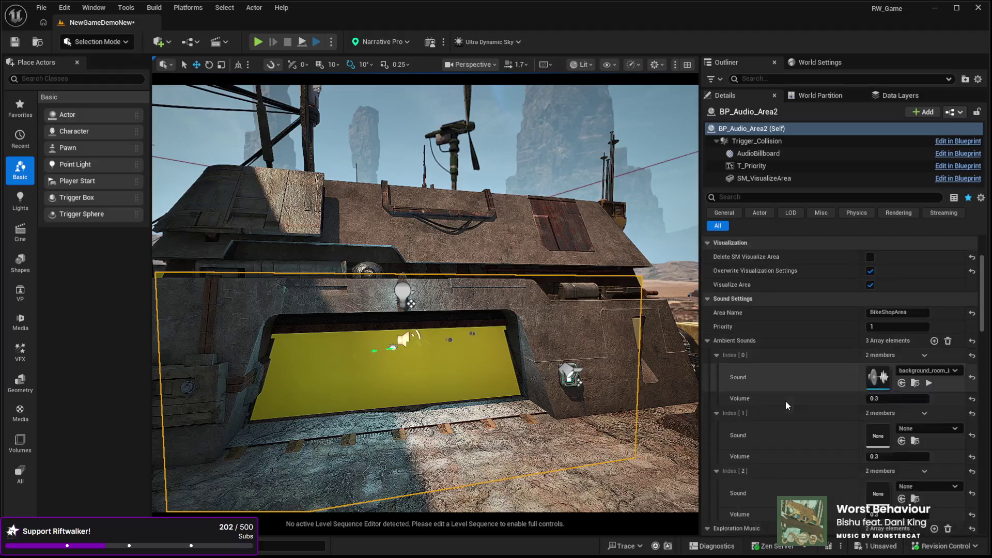
scroll(783, 352, "up", 5)
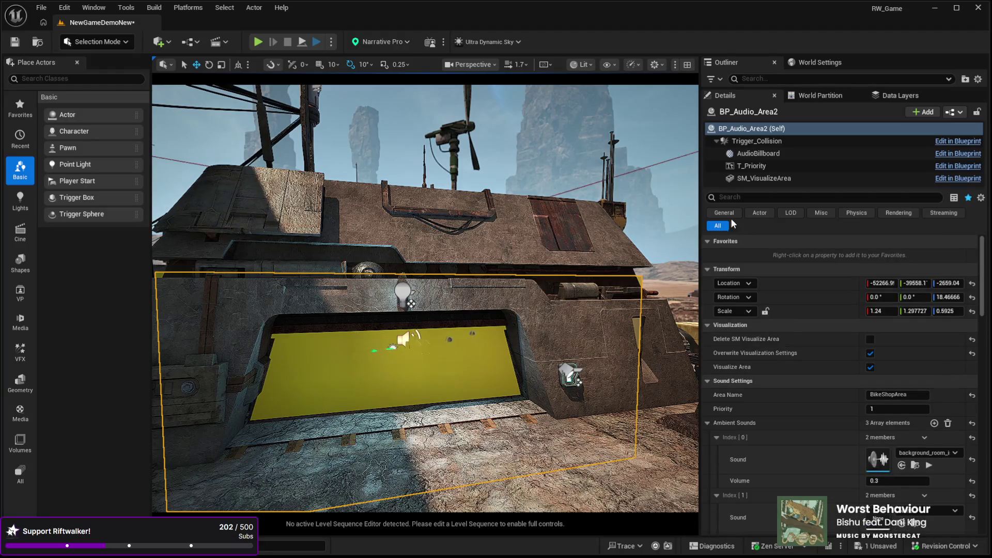
Review the collision responses of the Trigger_Collision and SM_VisualizeArea components.
left_click(745, 143)
scroll(795, 351, "down", 5)
scroll(793, 341, "down", 8)
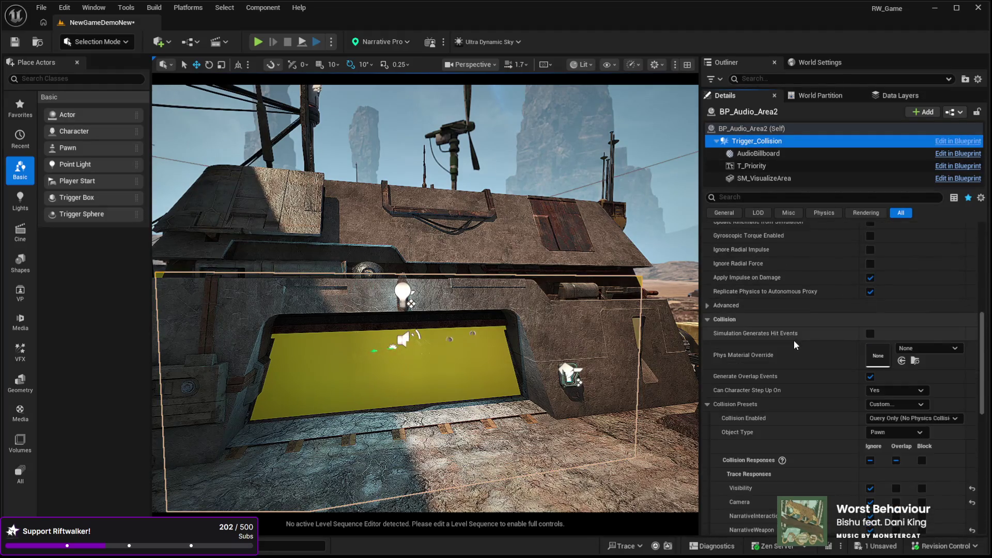
scroll(793, 341, "down", 3)
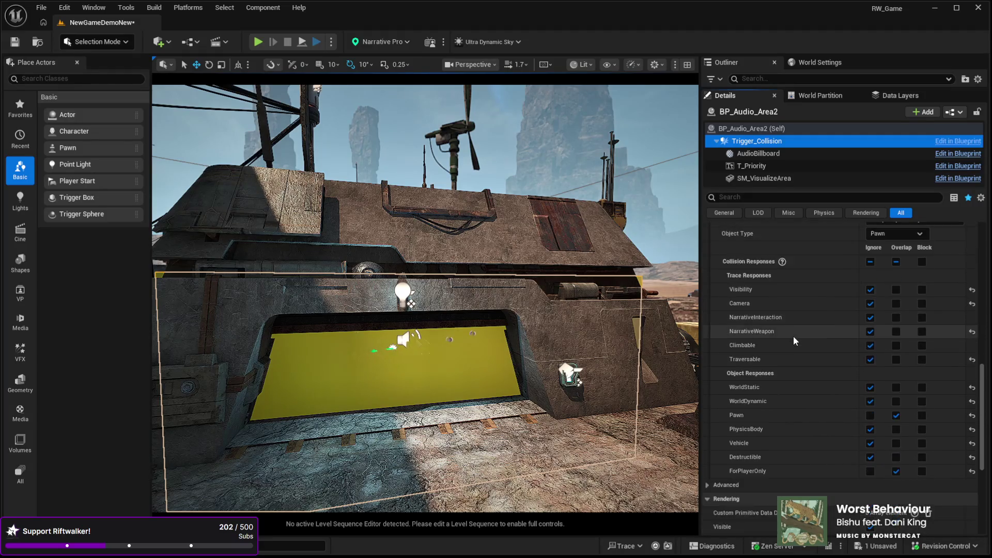
scroll(794, 335, "up", 1)
left_click(759, 179)
scroll(819, 335, "up", 3)
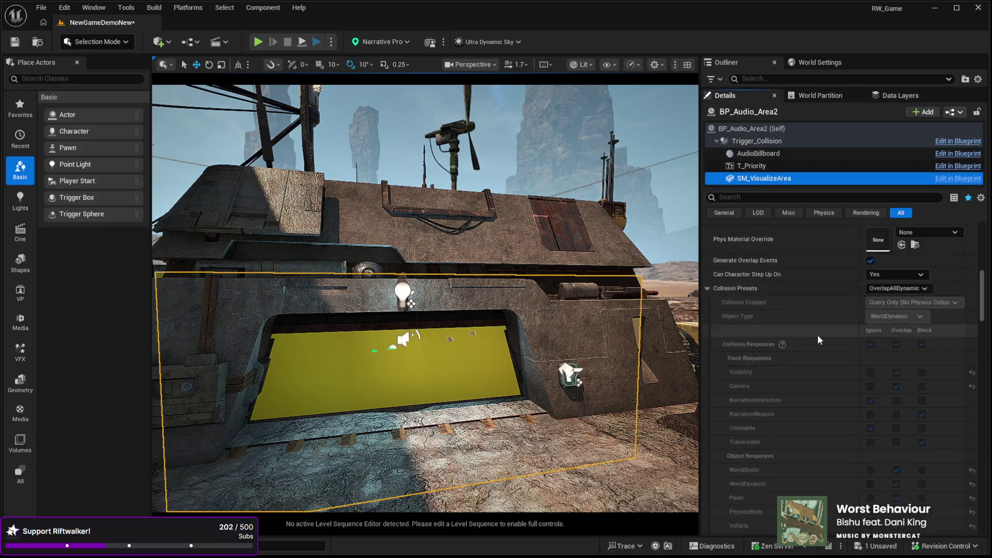
scroll(897, 335, "up", 1)
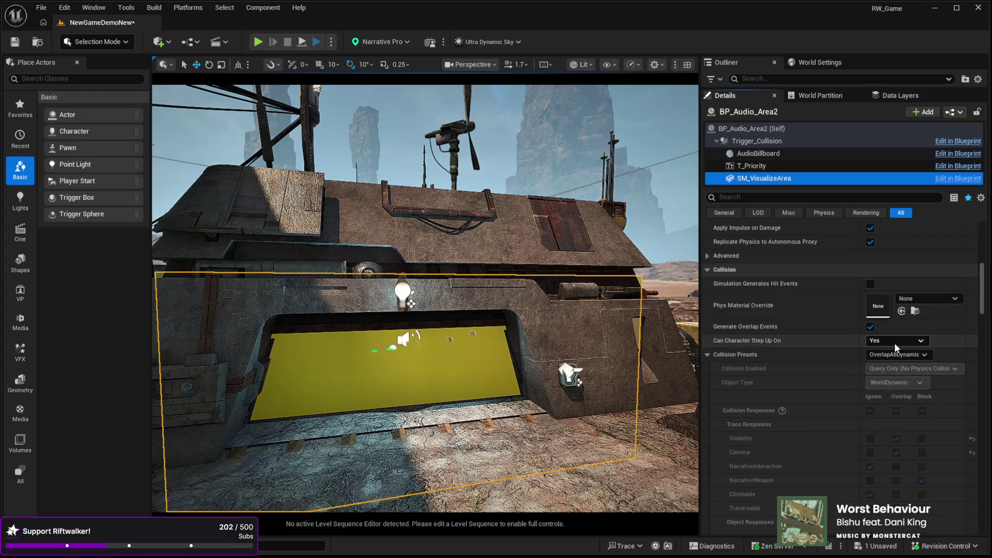
left_click(901, 354)
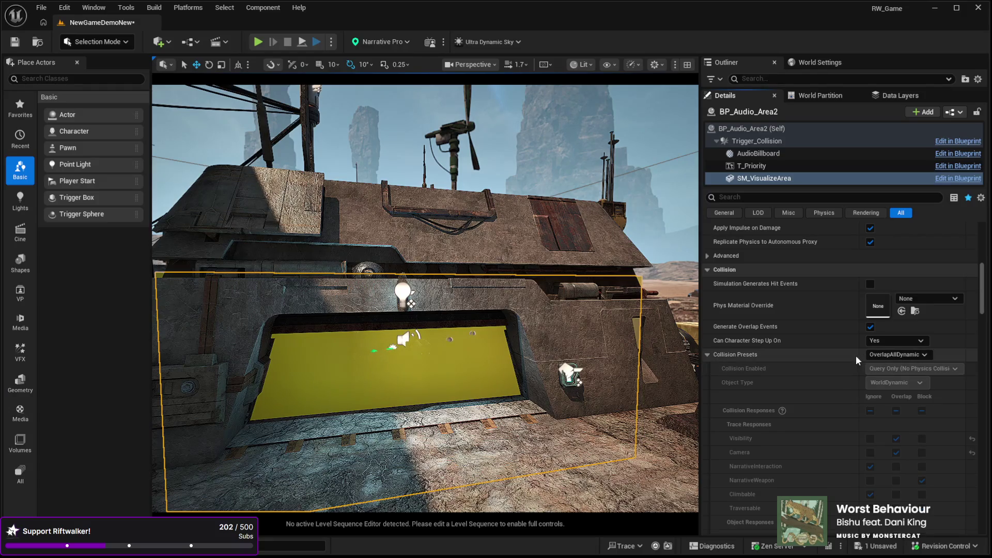
Pull the view back, toggle game view with G and fly into the weapon shop.
mouse_move(413, 309)
left_mouse_down()
mouse_move(408, 346)
mouse_move(490, 352)
mouse_move(498, 321)
mouse_move(517, 305)
mouse_move(501, 304)
left_mouse_up()
key("g")
left_click_drag(349, 404, 350, 405)
left_click(350, 405)
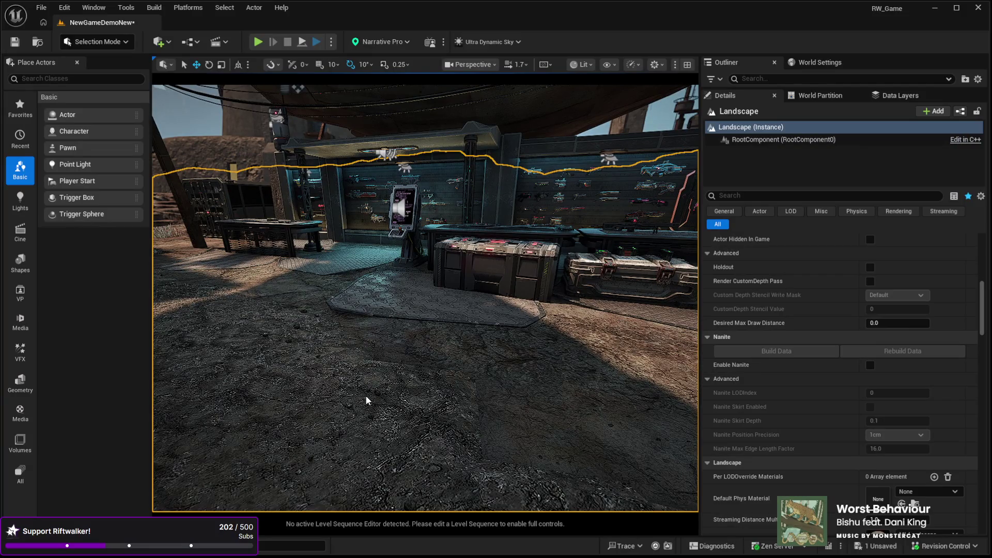
Start a playtest, run past the weapon wall and ammo counter, then equip and reload the rifle.
key("alt+p")
key("w")
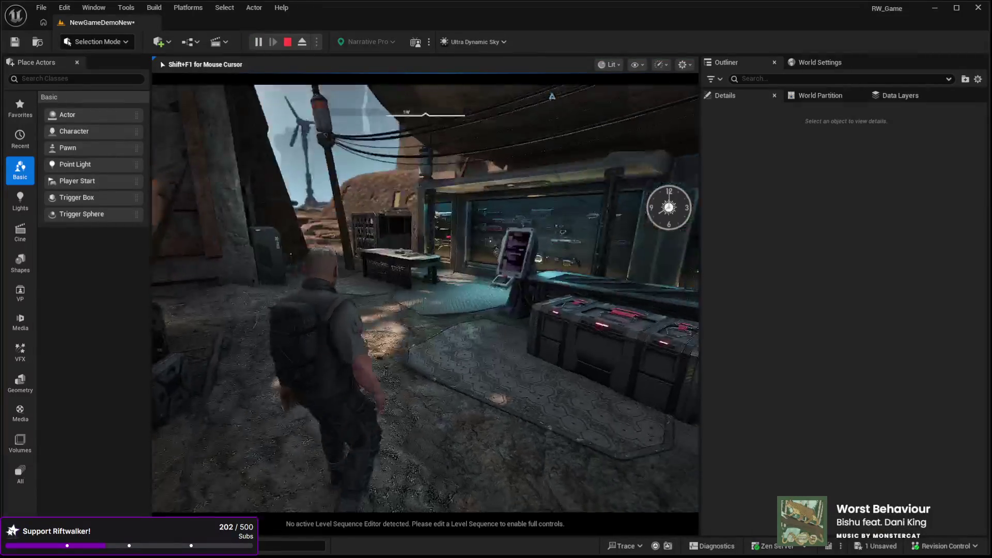
key("w")
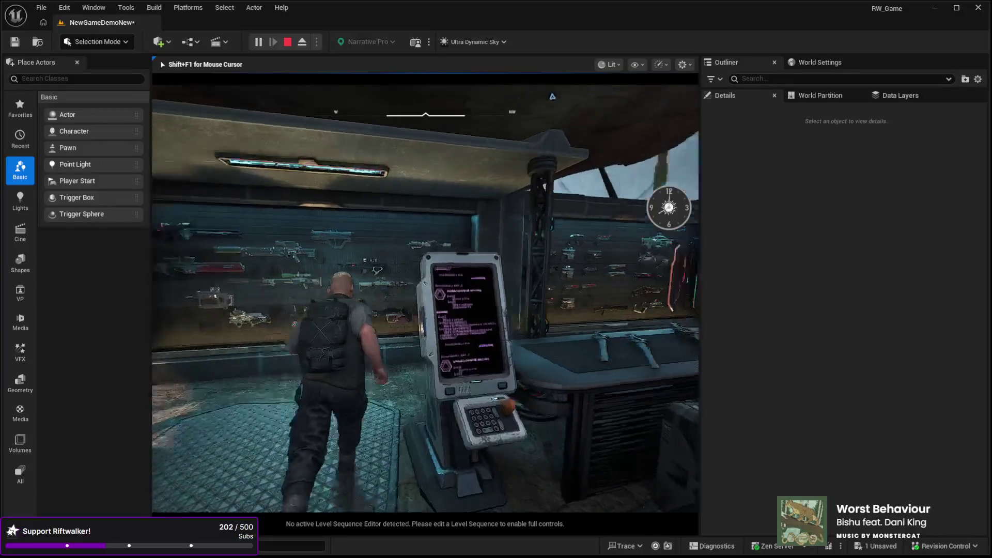
key("w")
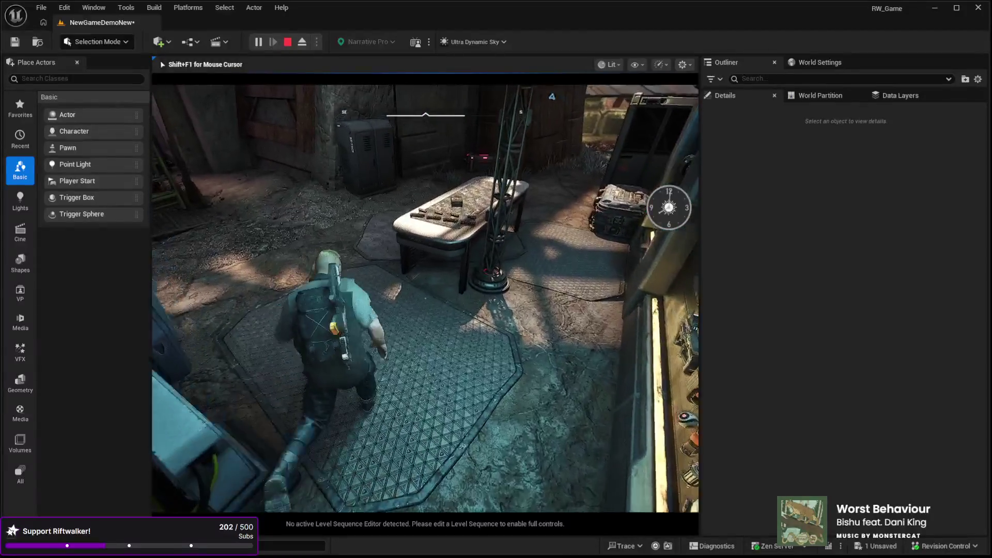
key("w")
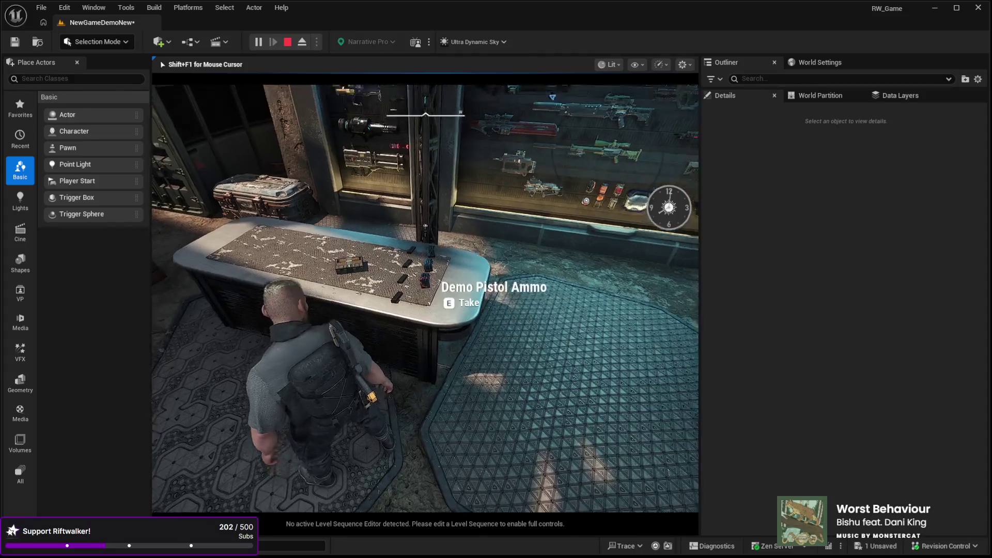
key("w")
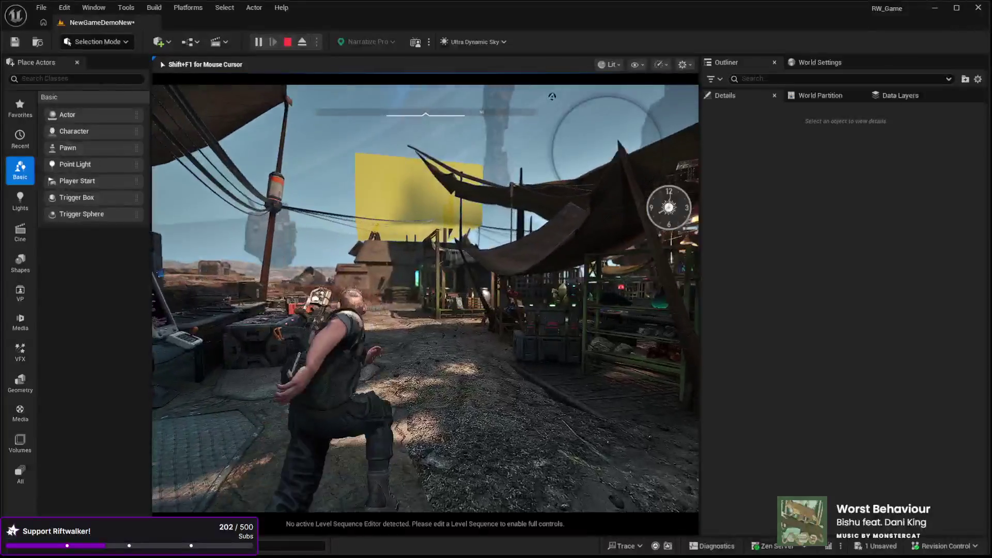
key("Tab")
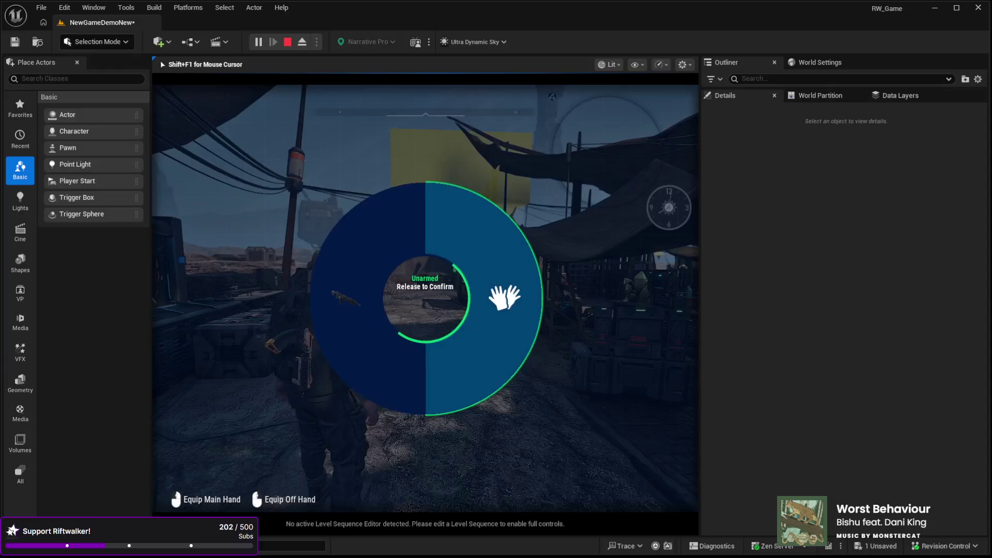
key("r")
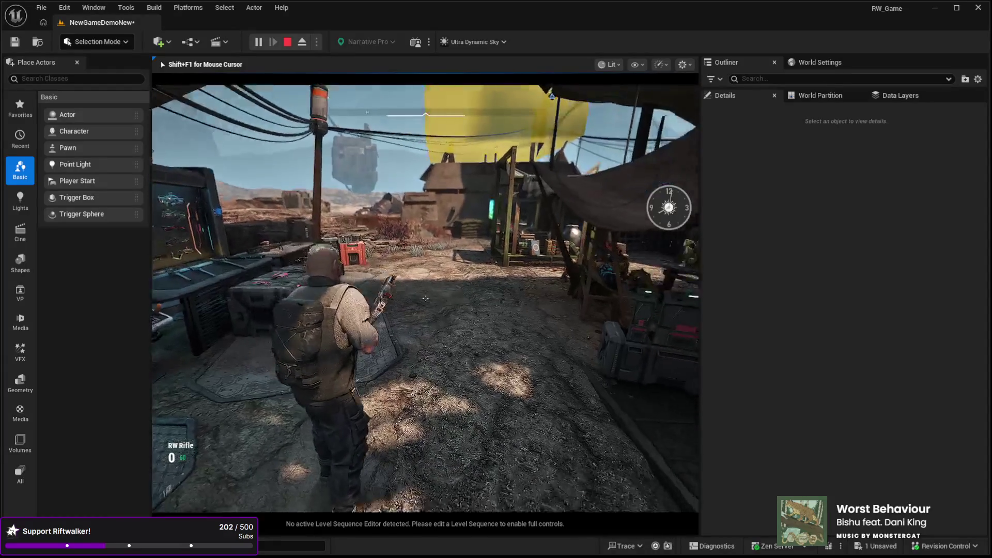
Walk through the market alley, shoot at the yellow wall, stop playing and select the yellow volume.
key("w")
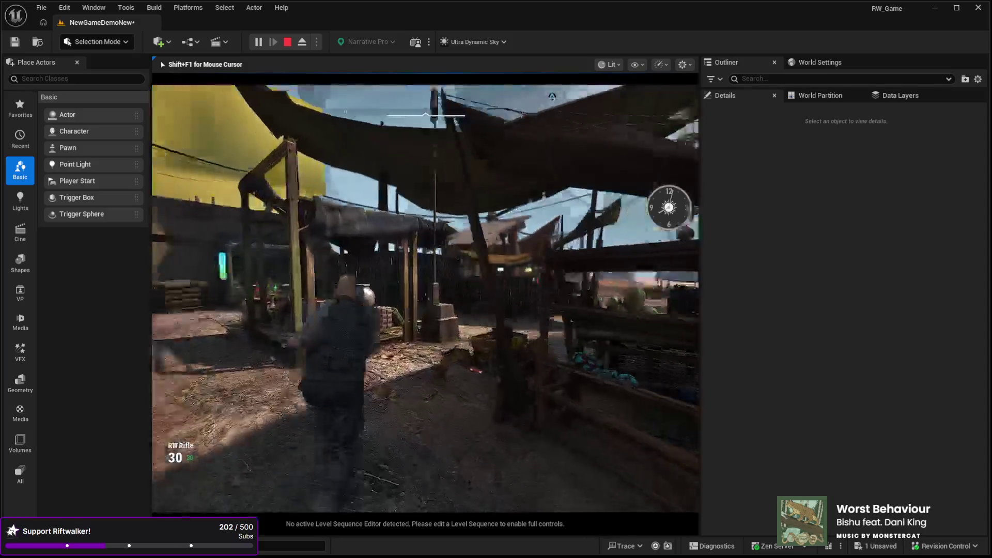
key("w")
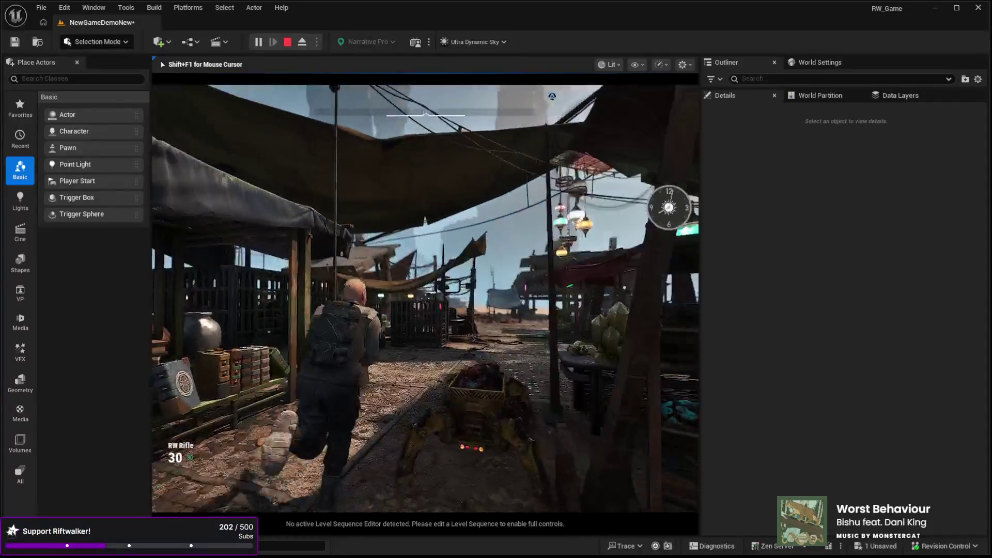
key("w")
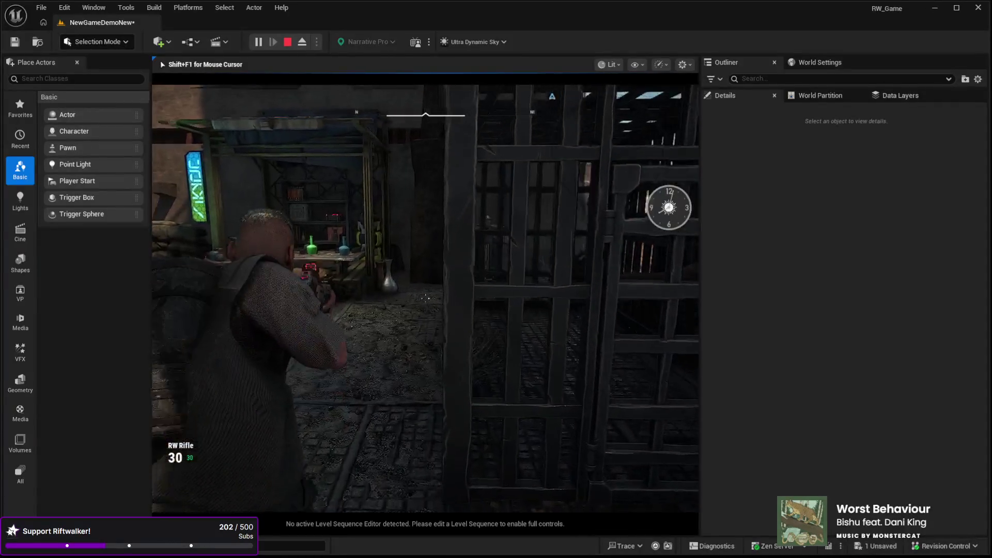
key("w")
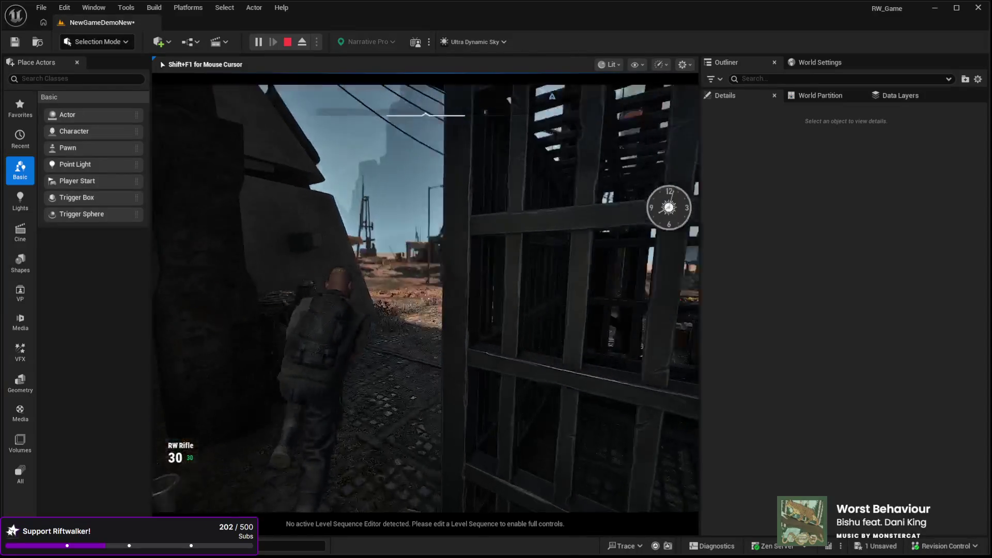
key("w")
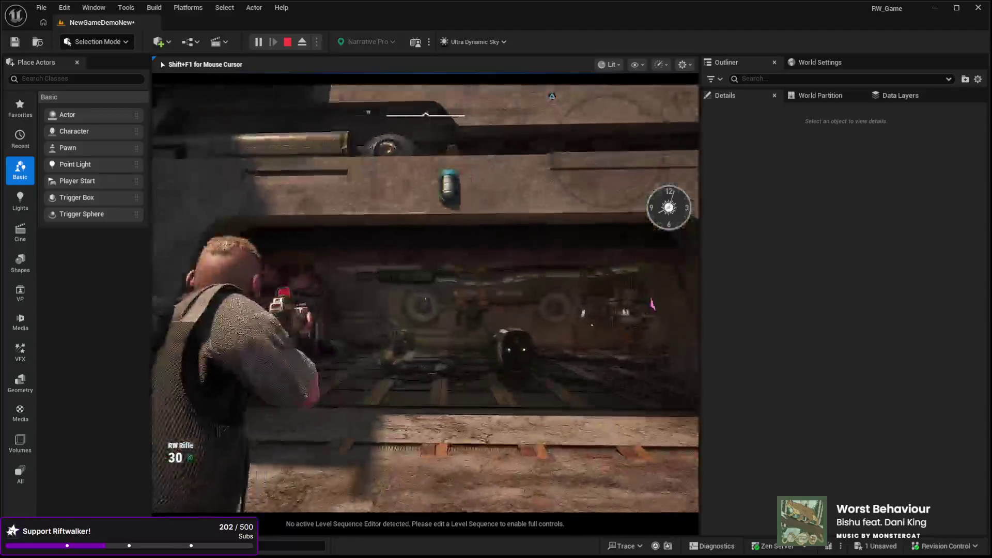
left_click_drag(425, 298, 425, 299)
left_click(425, 298)
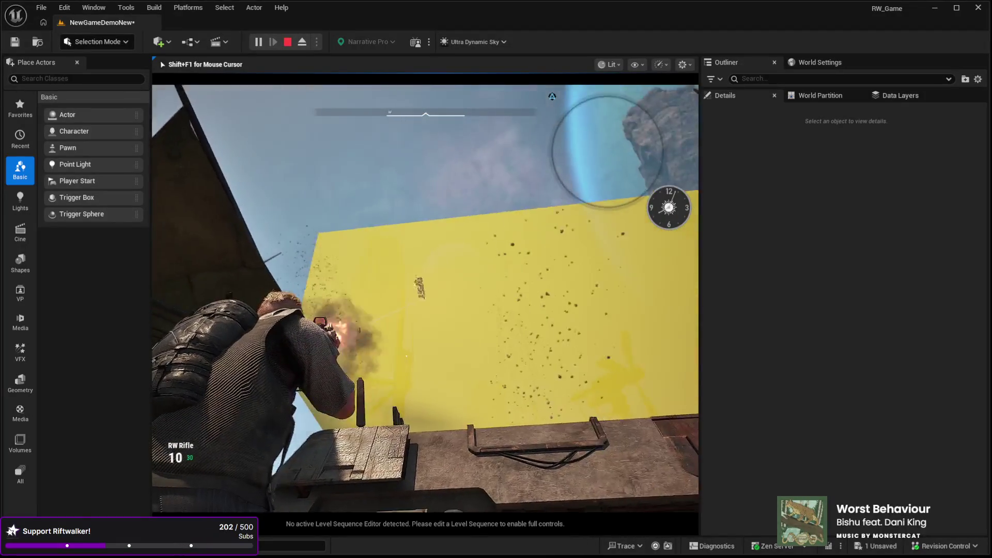
key("Escape")
left_click_drag(425, 298, 395, 295)
left_click(519, 233)
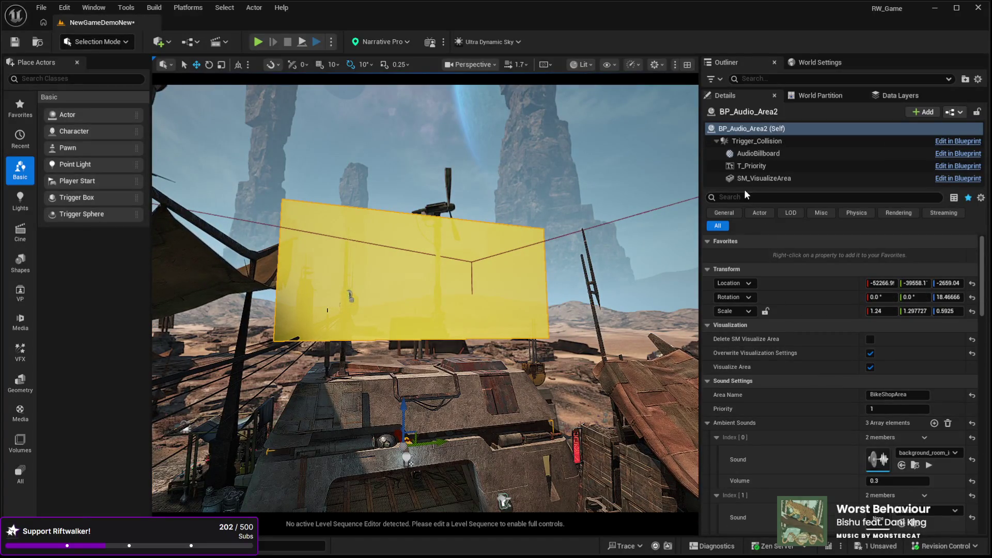
Enlarge the component list and review Trigger_Collision's collision settings.
left_click_drag(743, 190, 742, 197)
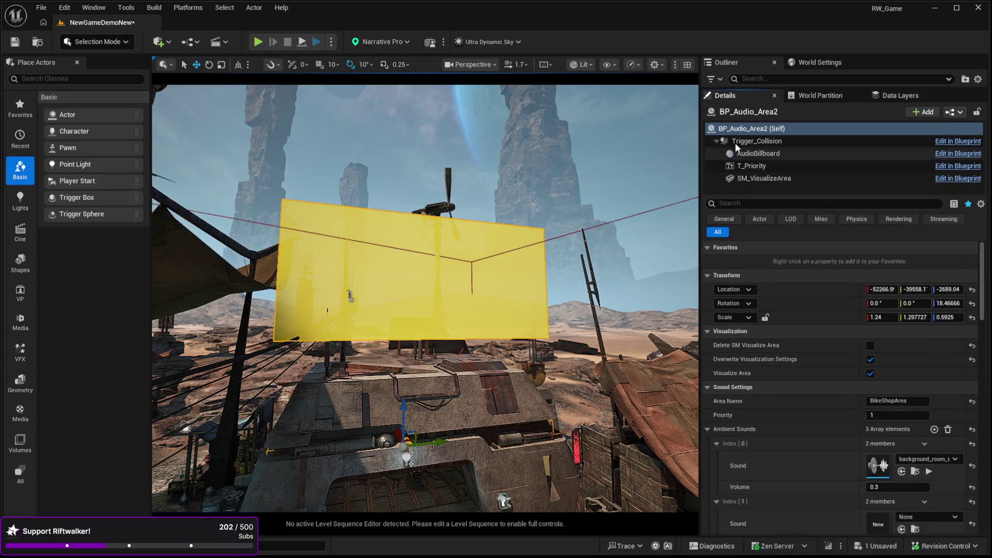
left_click(735, 146)
scroll(826, 385, "down", 5)
scroll(821, 379, "down", 3)
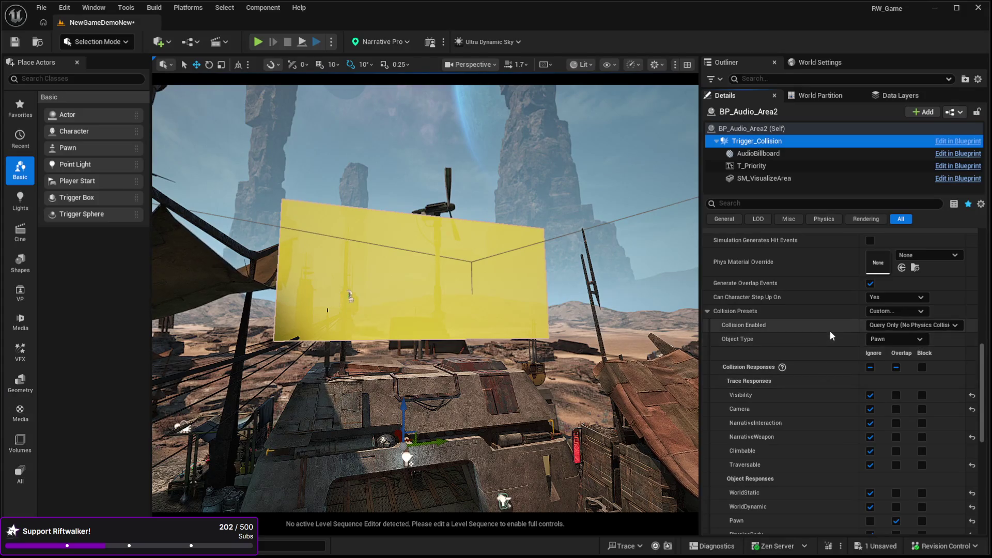
scroll(854, 344, "down", 2)
scroll(853, 342, "down", 1)
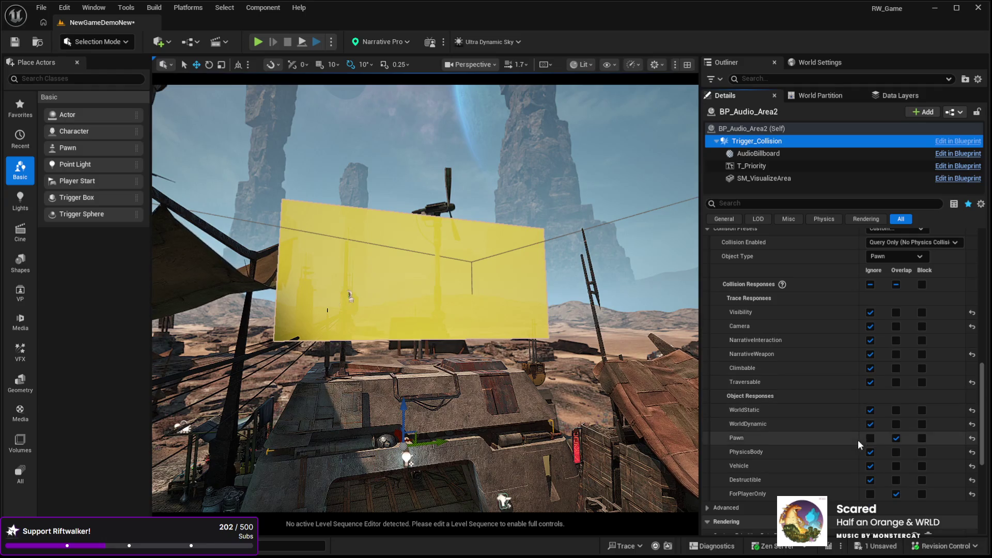
scroll(821, 397, "down", 1)
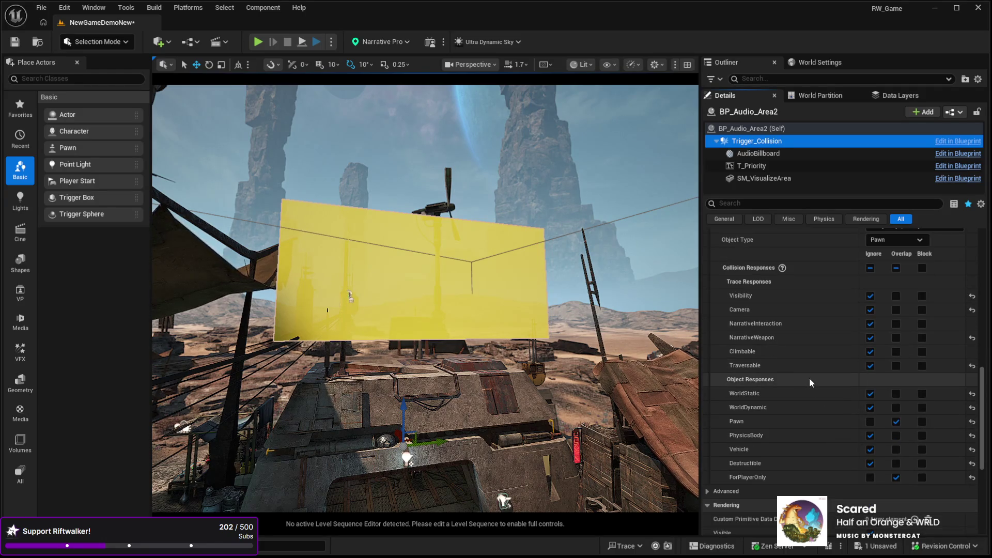
Set SM_VisualizeArea's collision preset to Custom, ignoring NarrativeWeapon and Traversable traces.
left_click(751, 179)
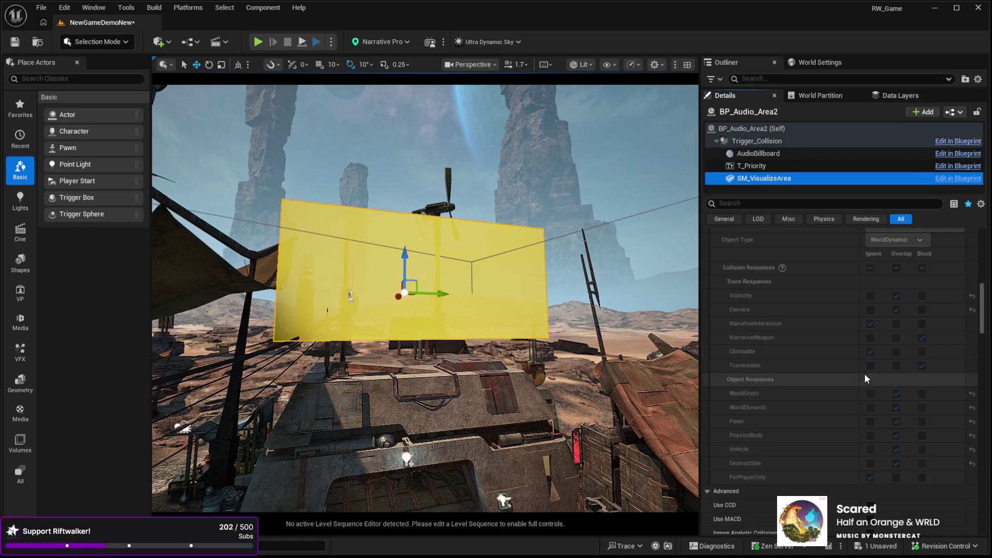
scroll(842, 365, "up", 5)
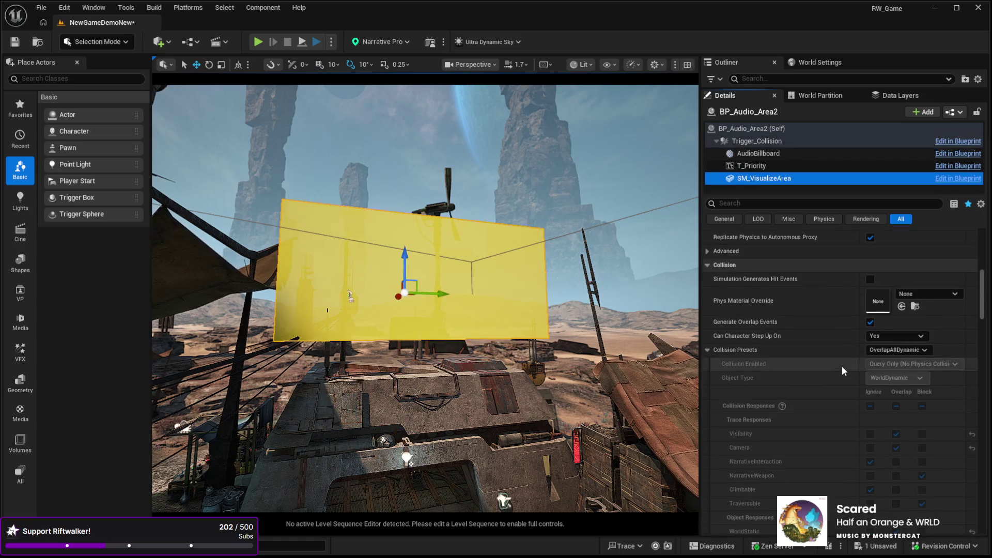
left_click(888, 350)
left_click(869, 363)
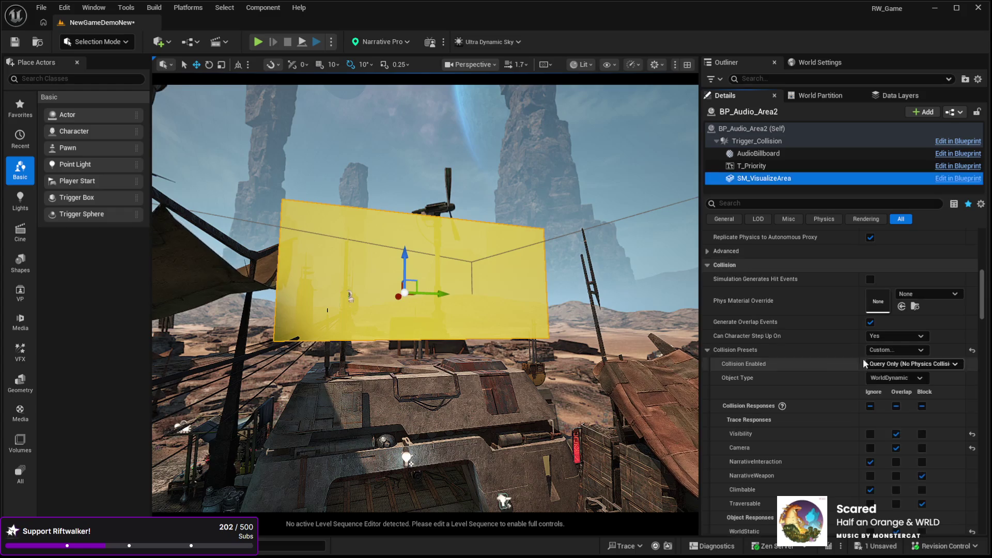
scroll(837, 346, "down", 4)
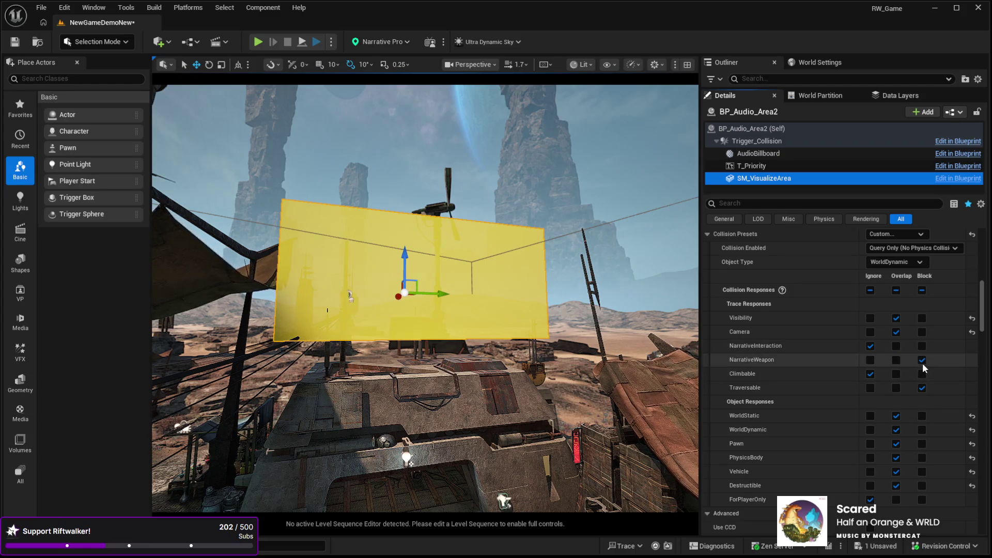
left_click(871, 359)
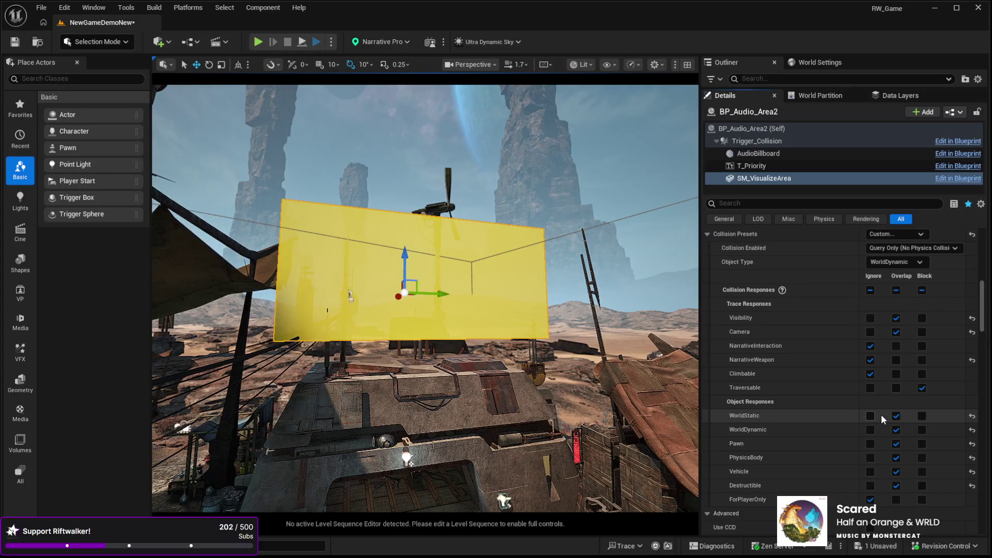
left_click(870, 389)
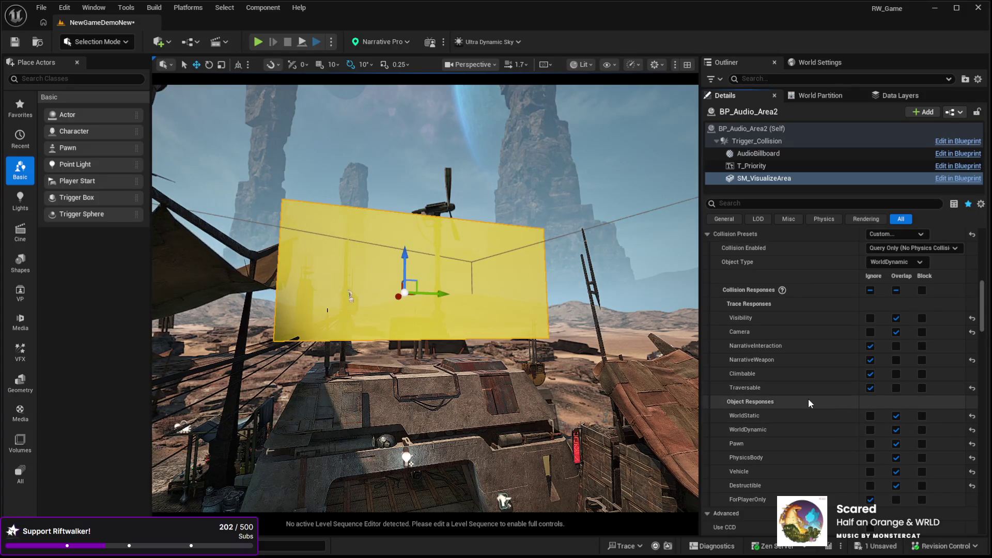
mouse_move(424, 310)
left_mouse_down()
mouse_move(424, 273)
mouse_move(377, 274)
left_mouse_up()
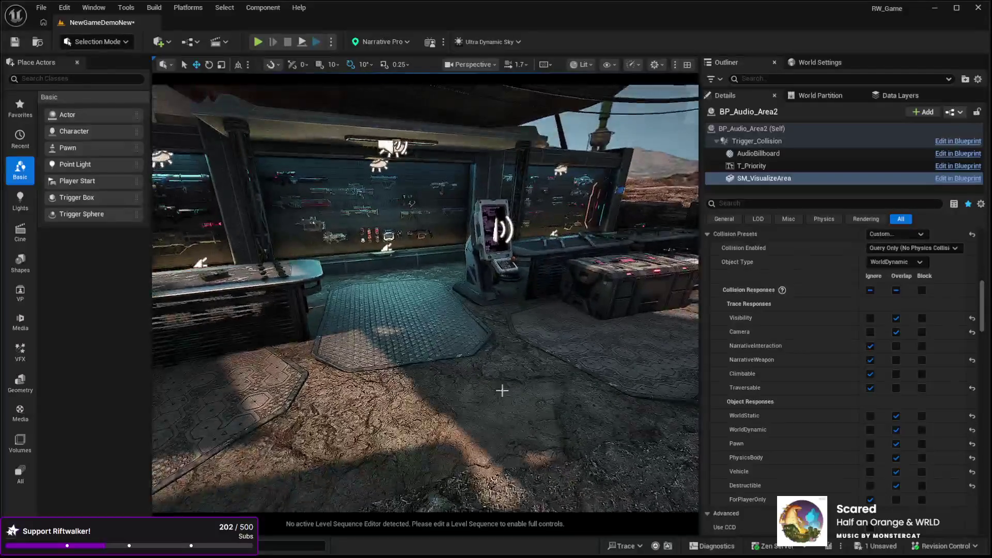
Start a playtest, walk out to the market street, reload and fire at the yellow wall.
left_click(513, 440)
key("alt+p")
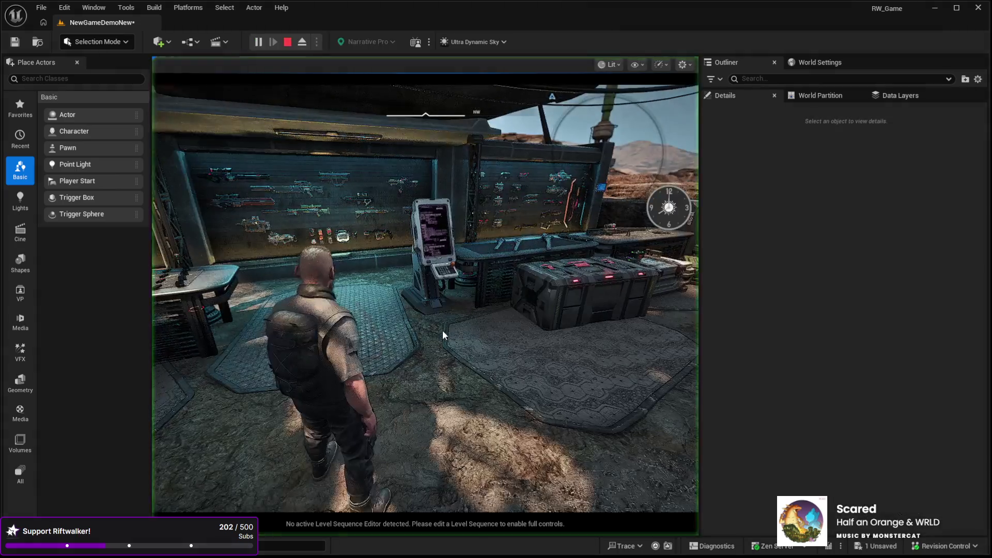
key("w")
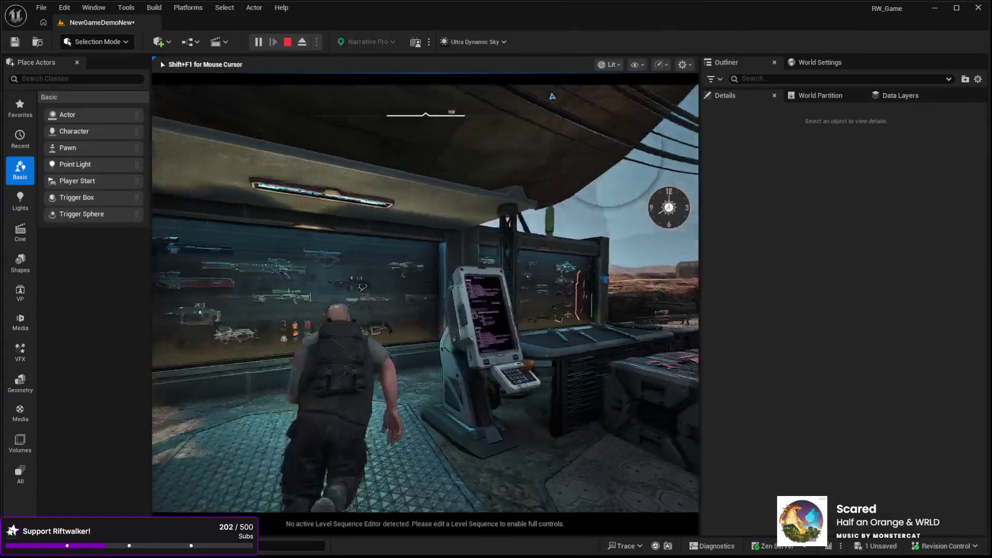
key("w")
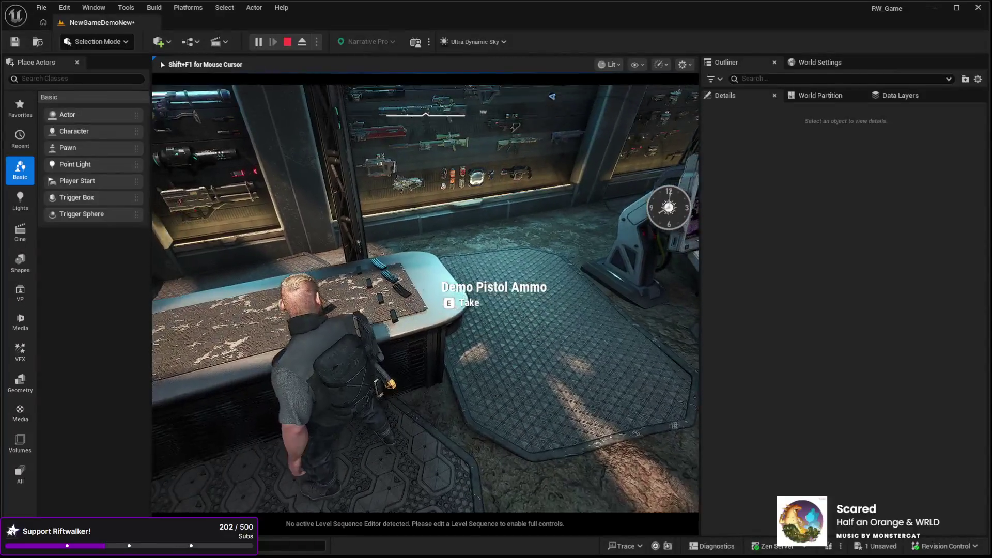
key("w")
key("w")
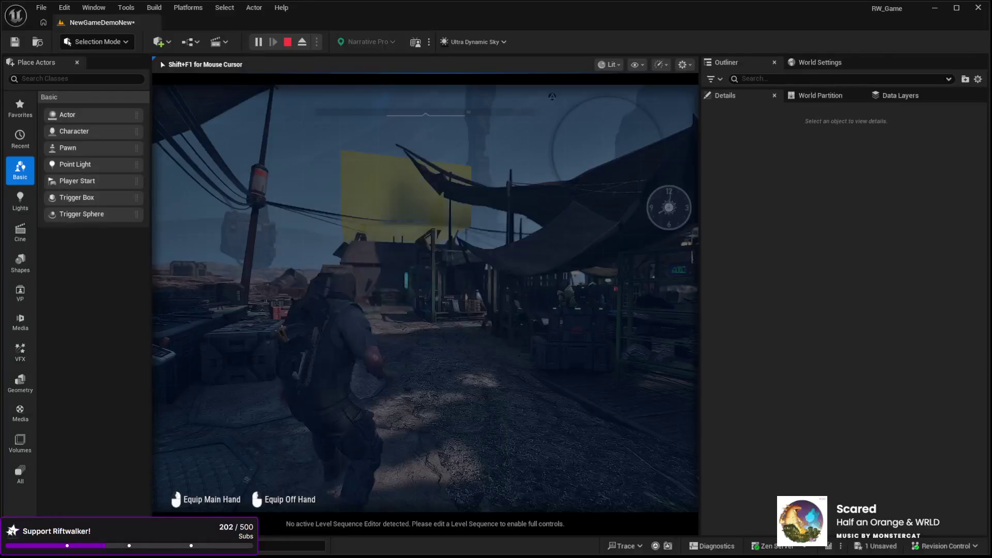
key("r")
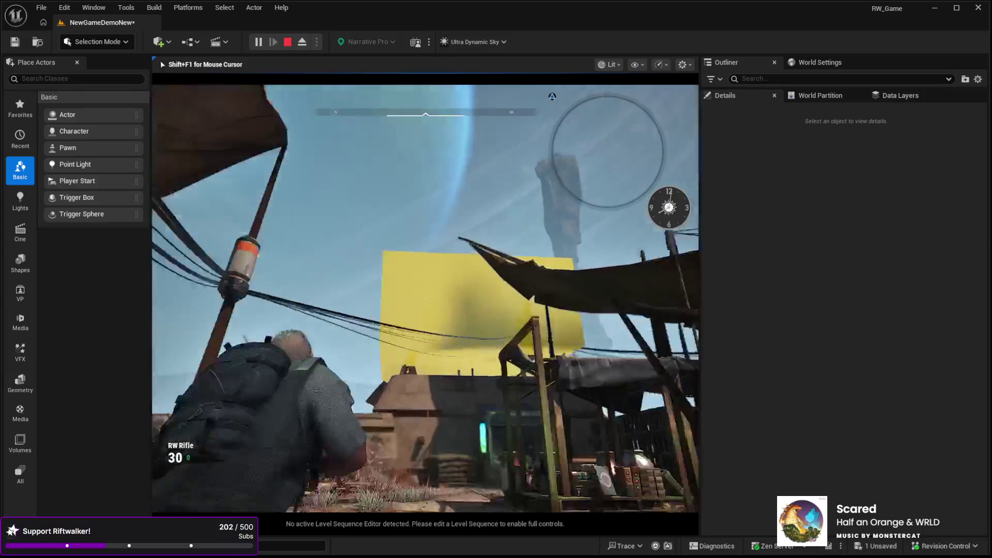
left_click(425, 299)
Run through the market, turn back and empty the rifle's magazine into the yellow audio area.
key("w")
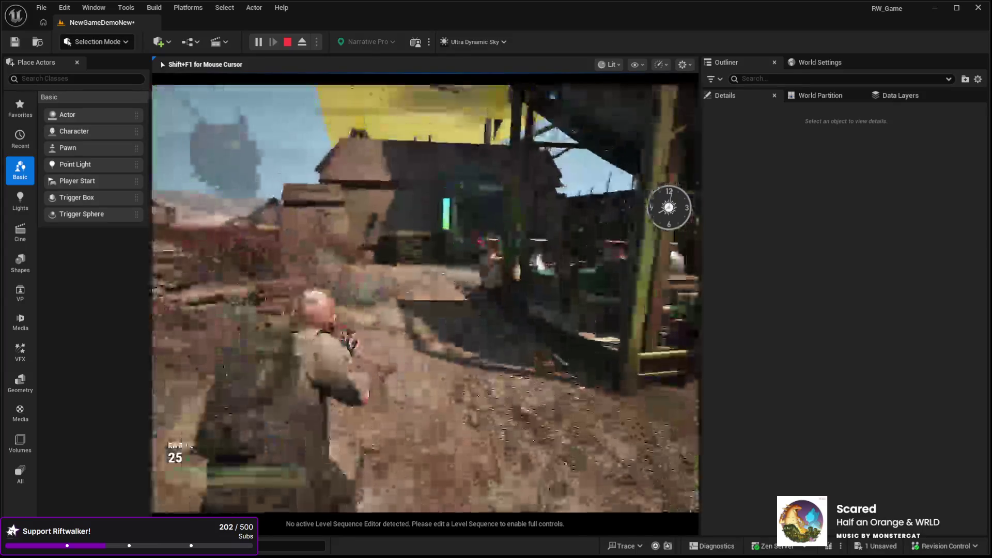
key("w")
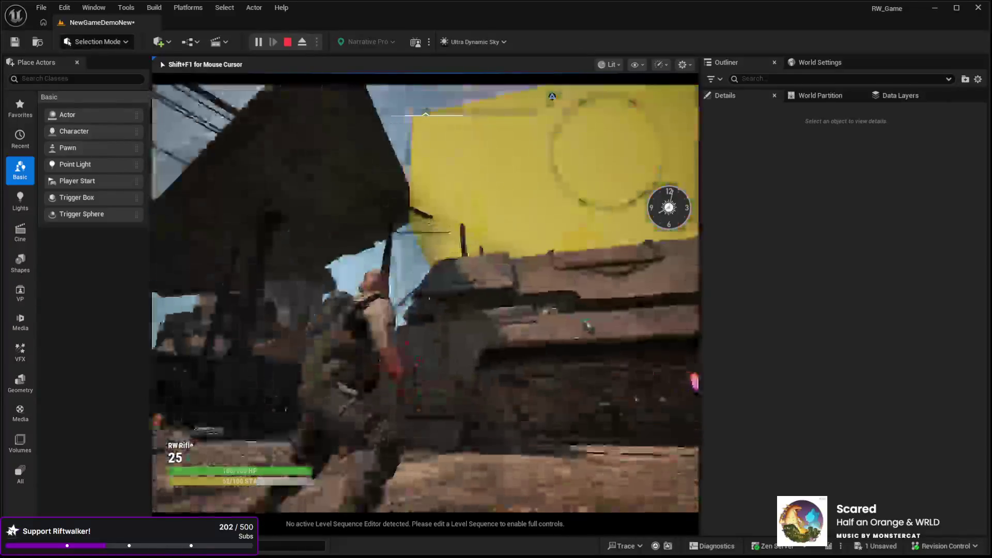
left_click(425, 299)
left_click(425, 299)
left_click(425, 299)
left_click(425, 298)
left_click(425, 299)
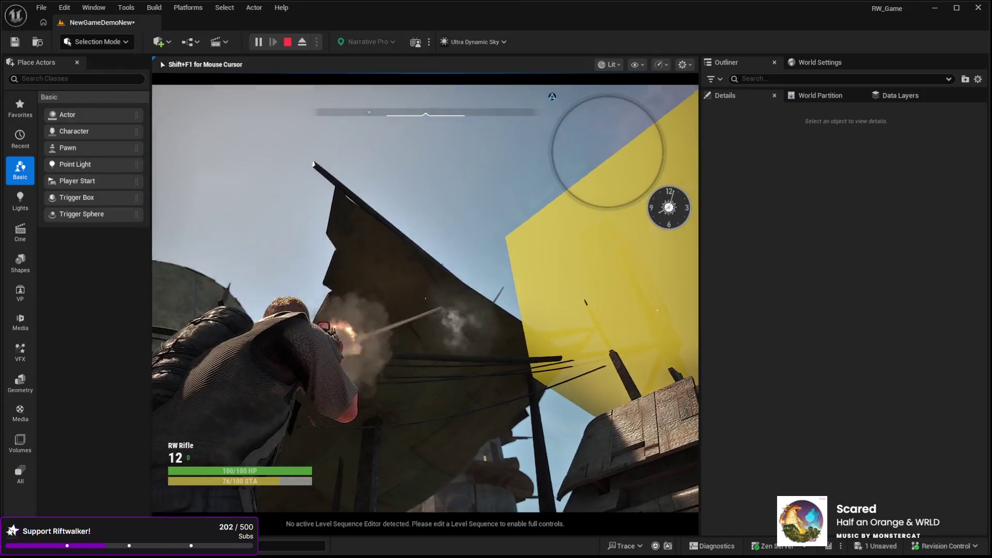
left_click(425, 299)
left_click(425, 299)
left_click(425, 299)
left_click(425, 299)
left_click(425, 299)
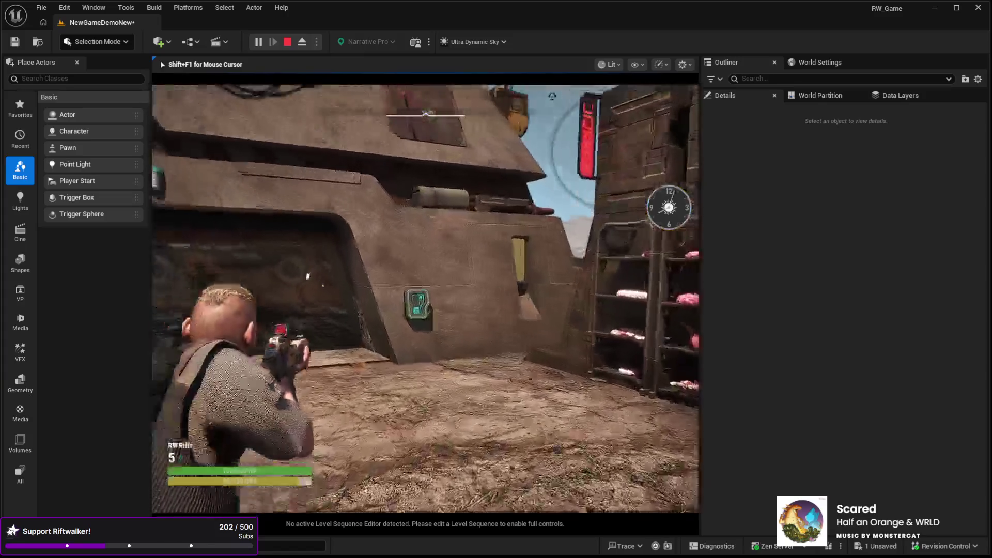
left_click(425, 298)
left_click(425, 298)
left_click(425, 298)
left_click(425, 298)
left_click(425, 299)
End the playtest and select the building in the level.
key("w")
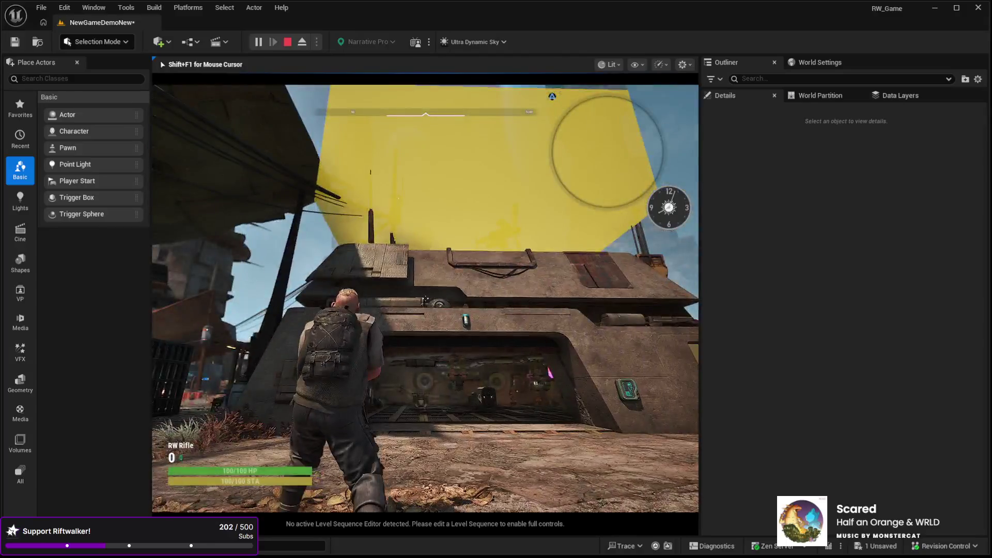
key("Escape")
left_click(427, 325)
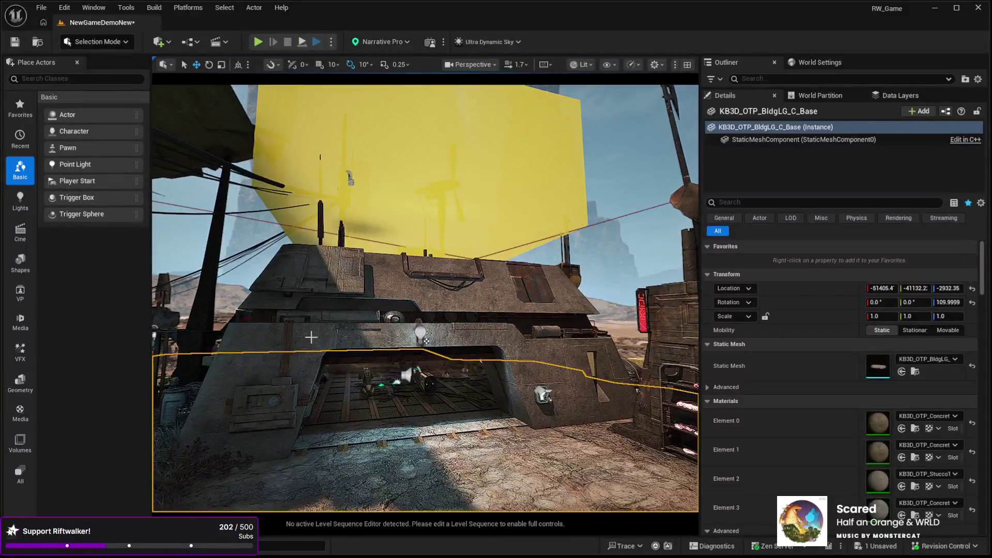
Select and frame BP_Audio_Area2, checking its SM_VisualizeArea mesh component.
left_click(412, 194)
key("f")
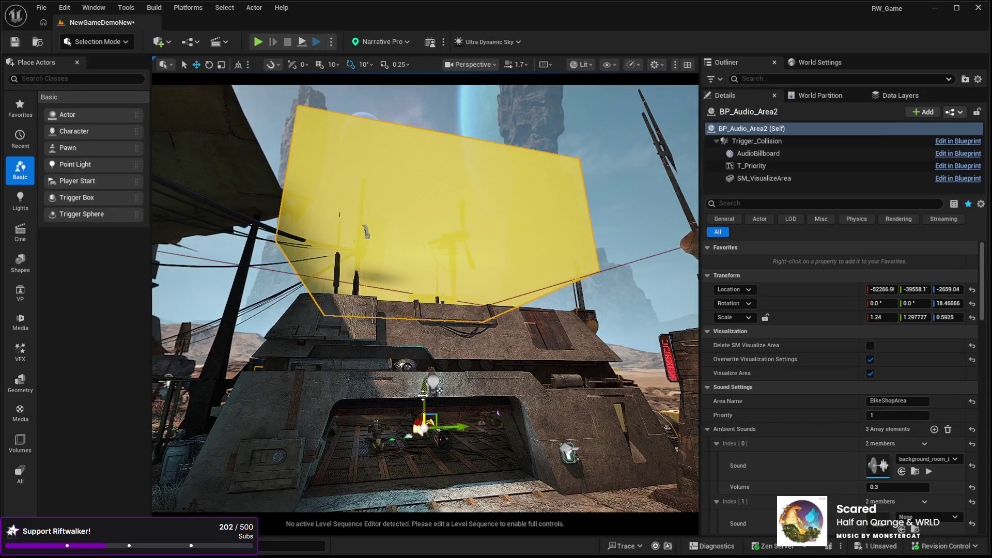
left_click(746, 178)
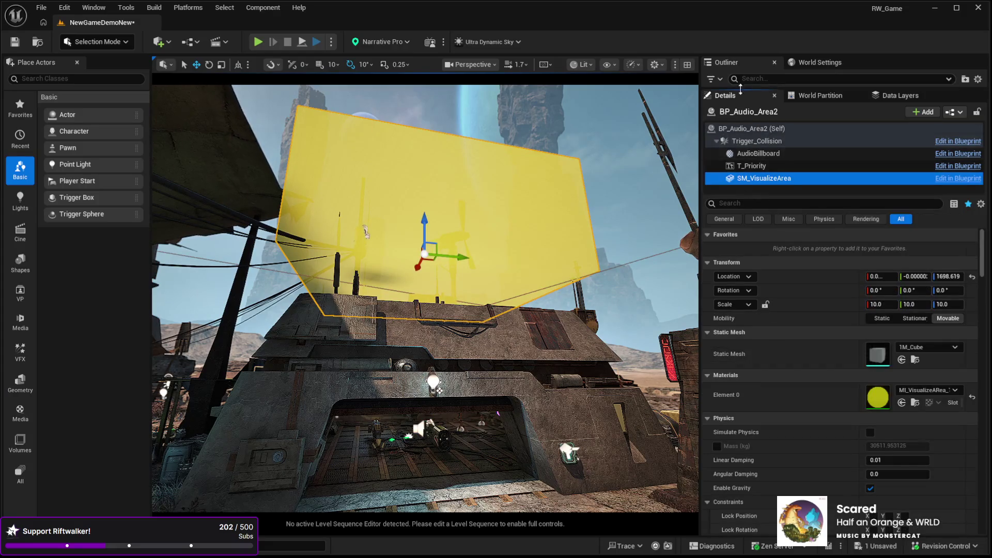
left_click_drag(736, 88, 741, 273)
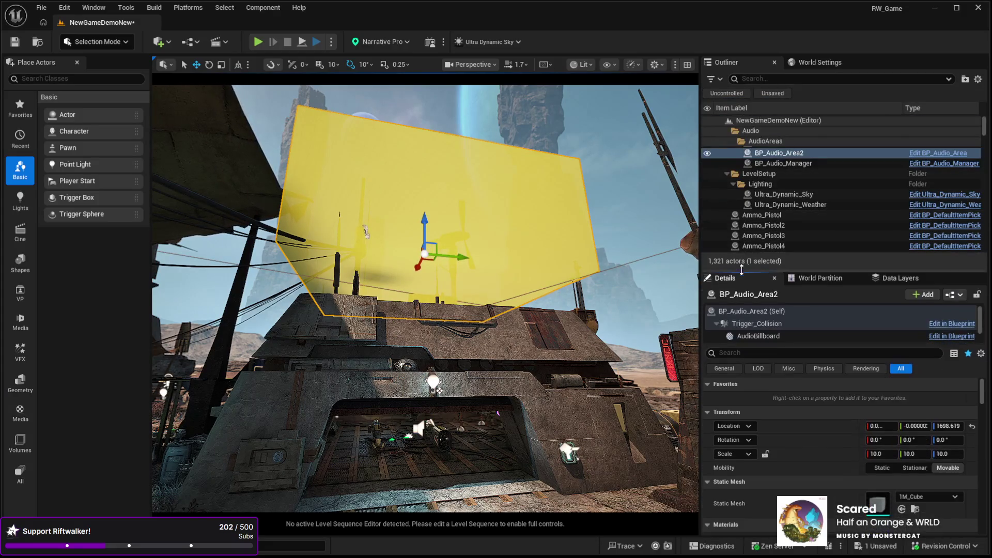
left_click(774, 153)
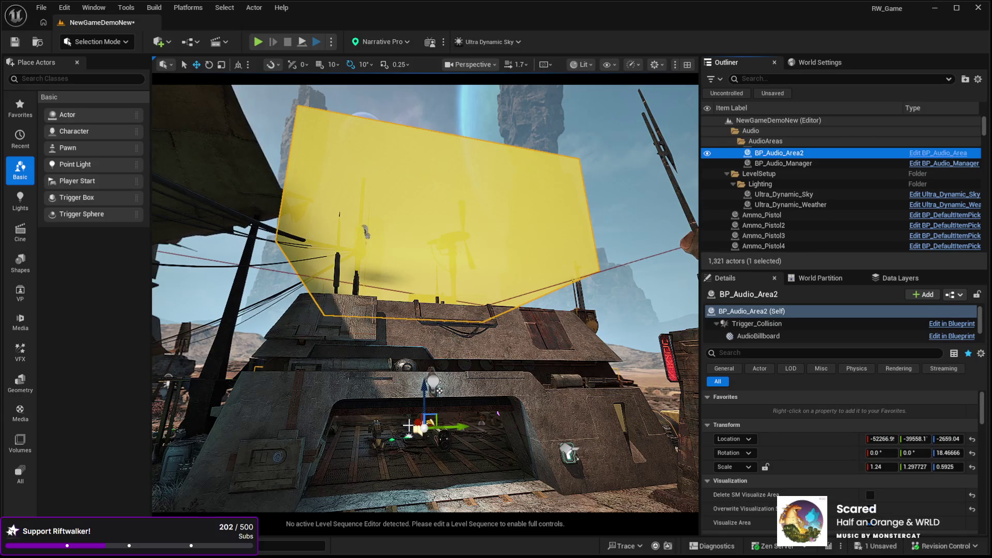
Try raising the audio volume, then undo the move back to its original placement.
left_click_drag(424, 385, 424, 367)
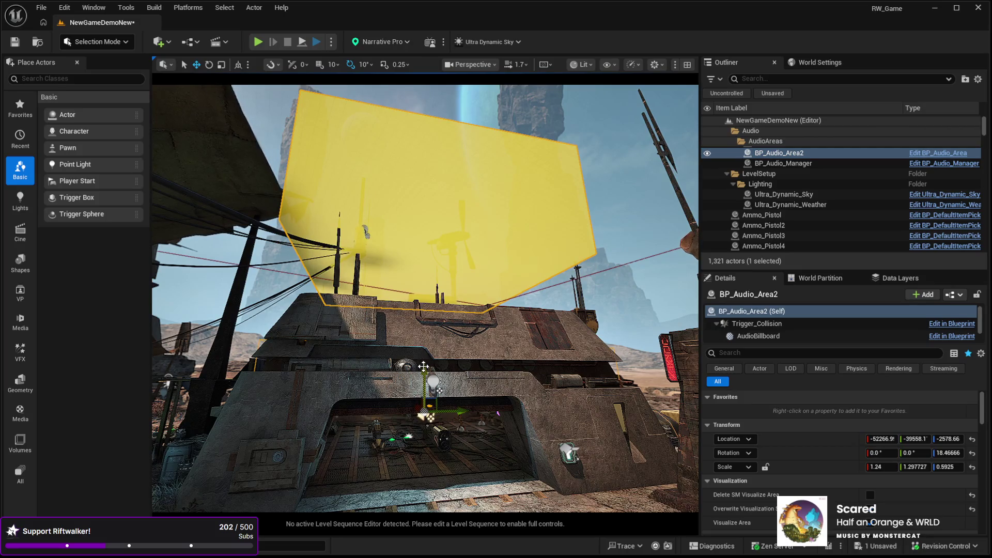
key("ctrl+z")
key("ctrl+z")
key("ctrl+y")
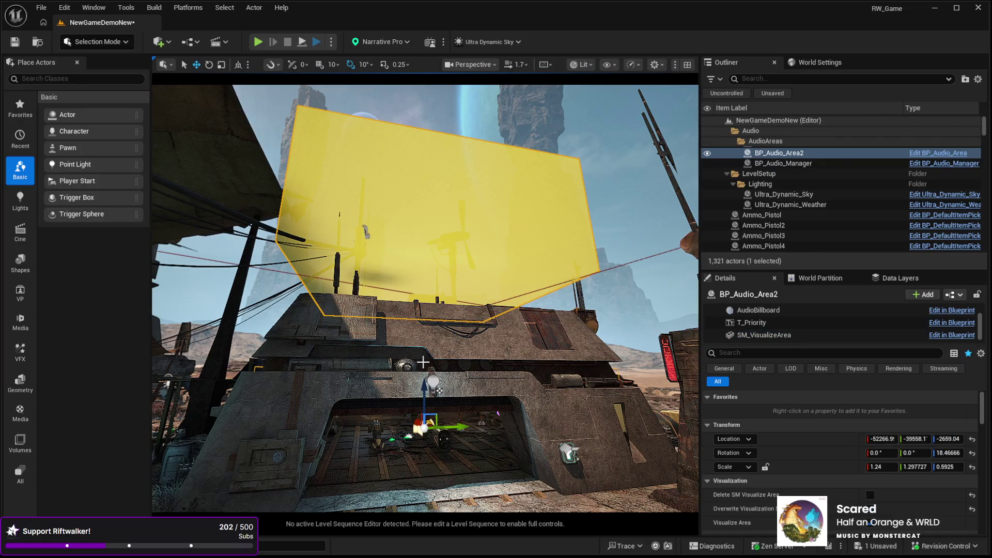
key("ctrl+z")
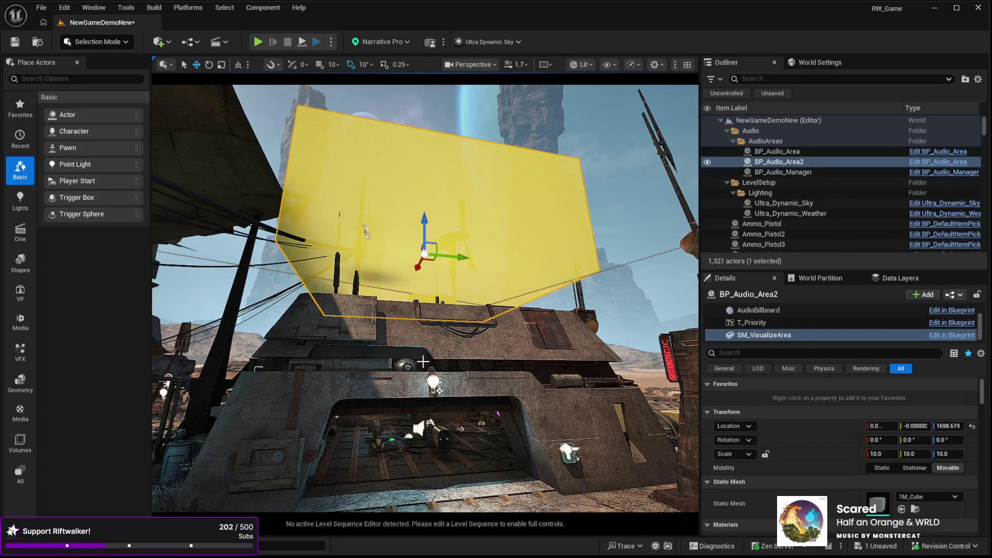
key("ctrl+z")
key("ctrl+z")
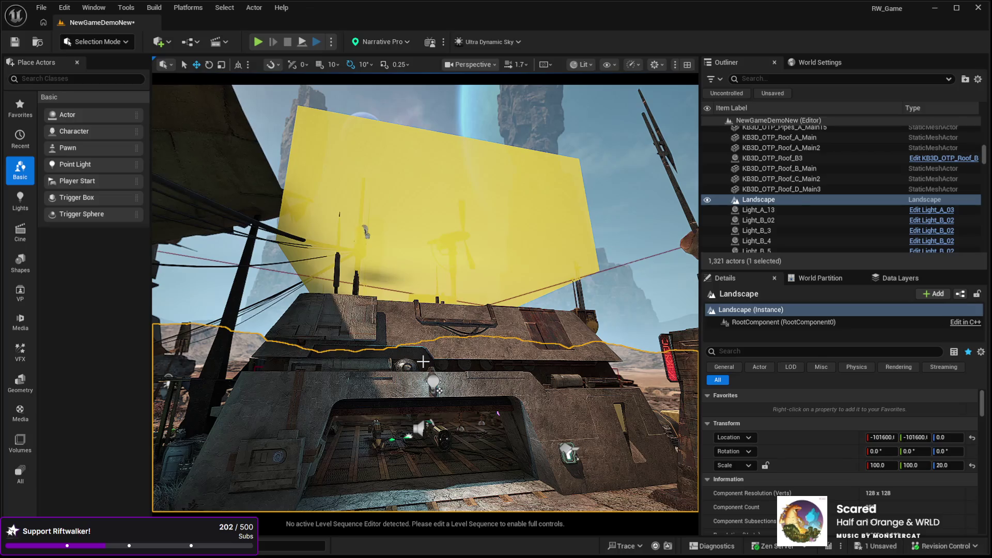
key("ctrl+y")
key("ctrl+y")
key("ctrl+z")
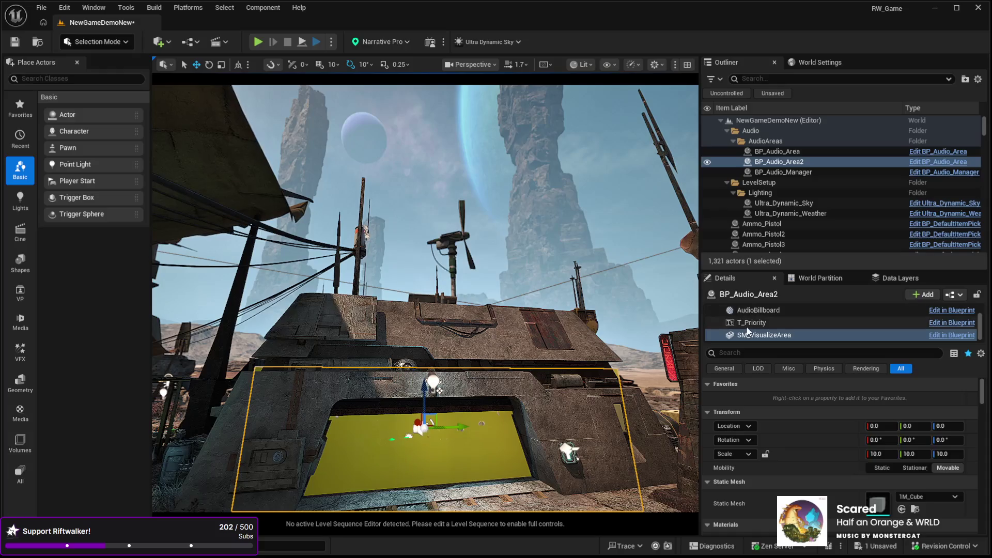
Tick Ignore for NarrativeWeapon and Traversable in SM_VisualizeArea's collision responses, then reselect BP_Audio_Area2.
scroll(791, 462, "down", 10)
scroll(792, 459, "down", 6)
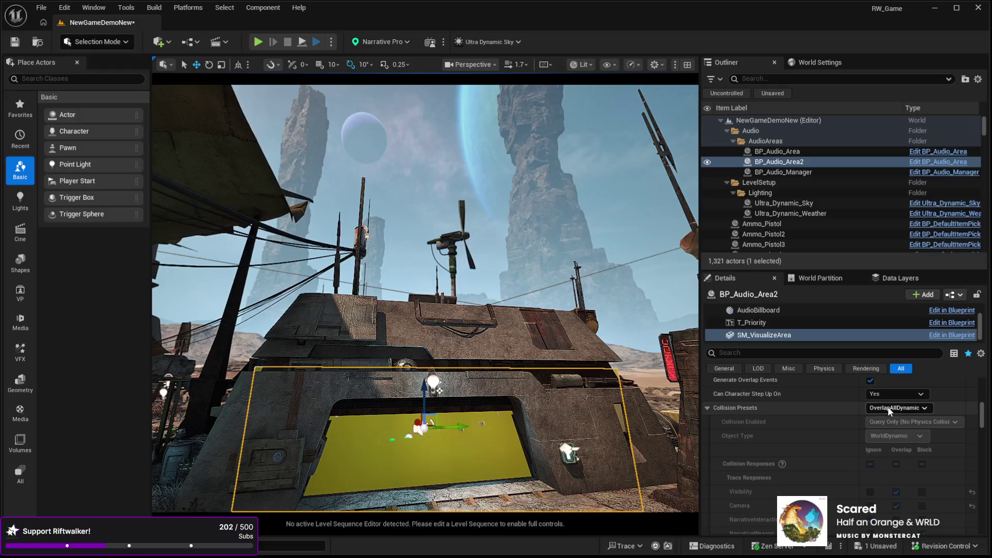
scroll(842, 448, "down", 2)
scroll(841, 448, "down", 2)
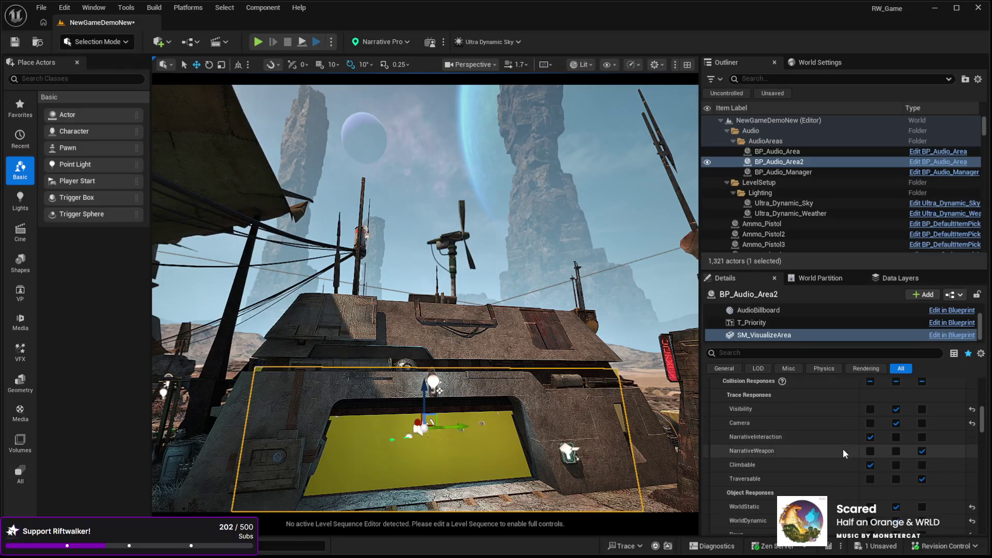
left_click(869, 435)
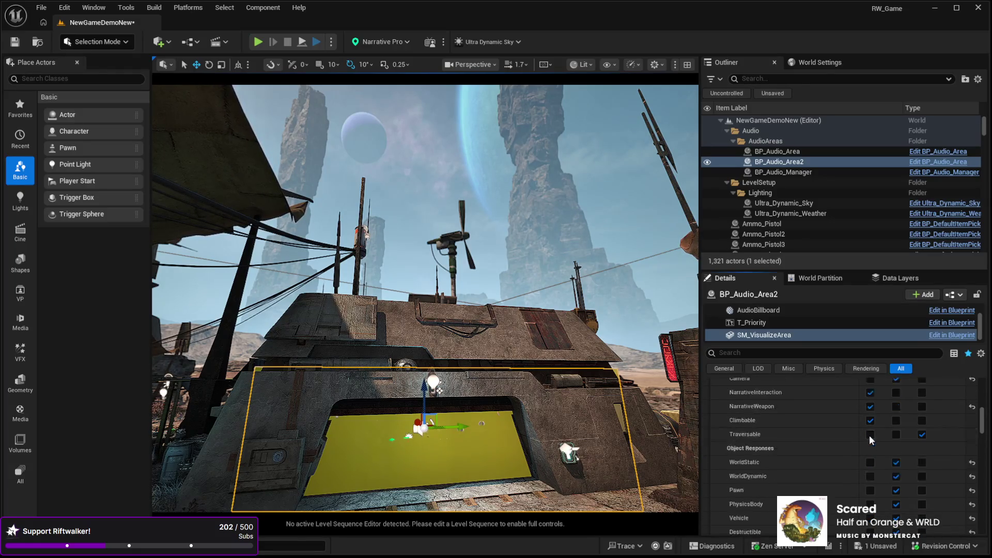
left_click(870, 463)
scroll(836, 447, "down", 4)
scroll(833, 448, "up", 7)
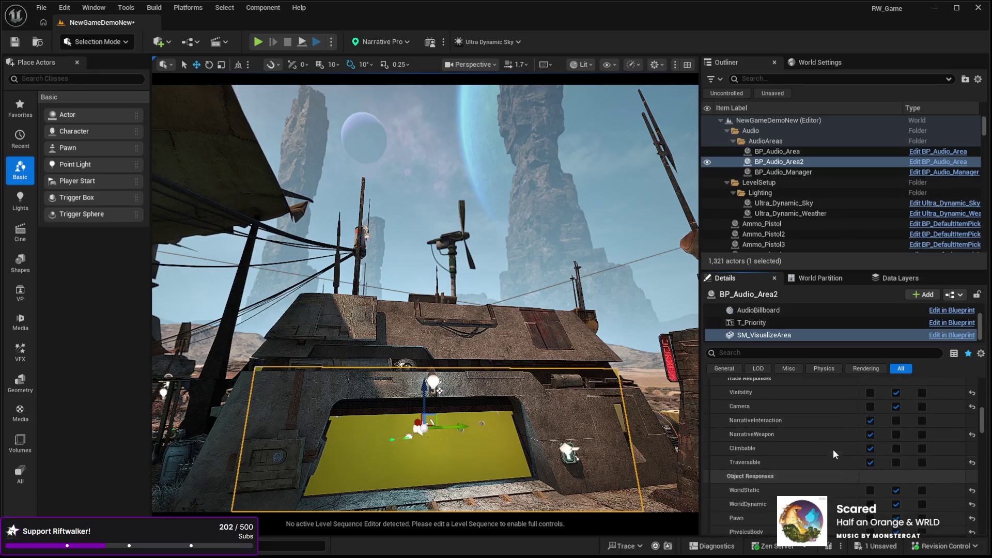
left_click_drag(501, 409, 501, 444)
left_click_drag(500, 409, 500, 434)
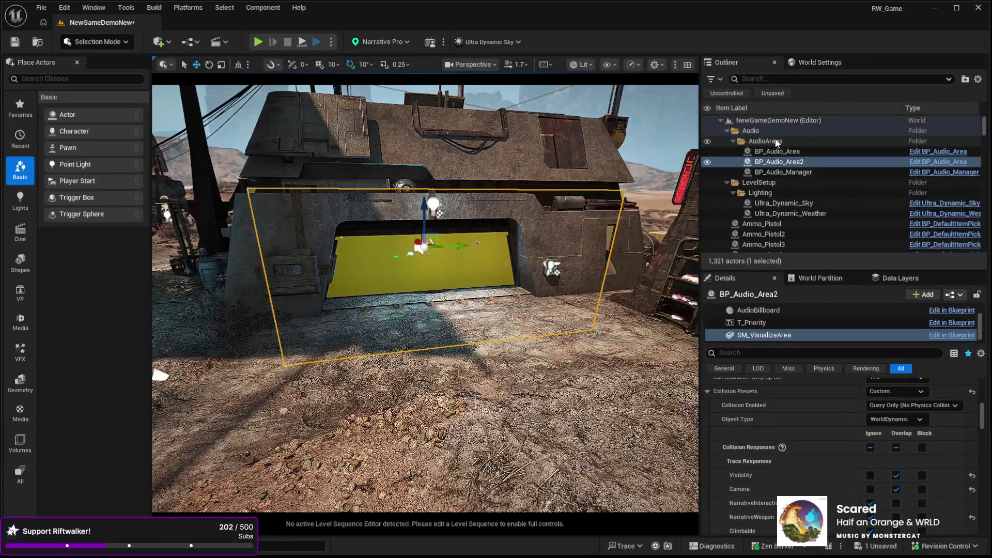
left_click(784, 161)
Turn off Visualize Area on BP_Audio_Area2 and launch Play in Editor with Alt+P.
scroll(768, 401, "down", 10)
scroll(767, 401, "up", 15)
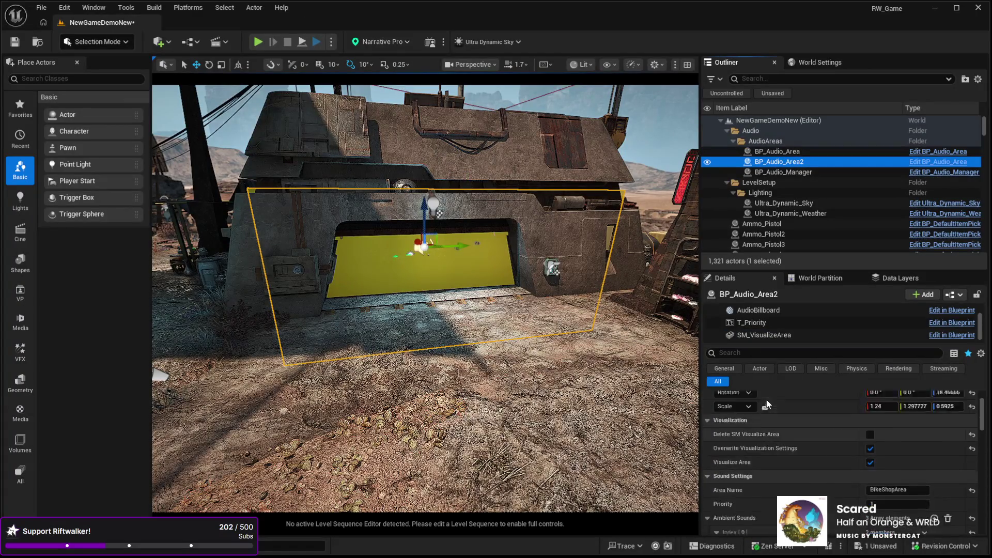
left_click(869, 479)
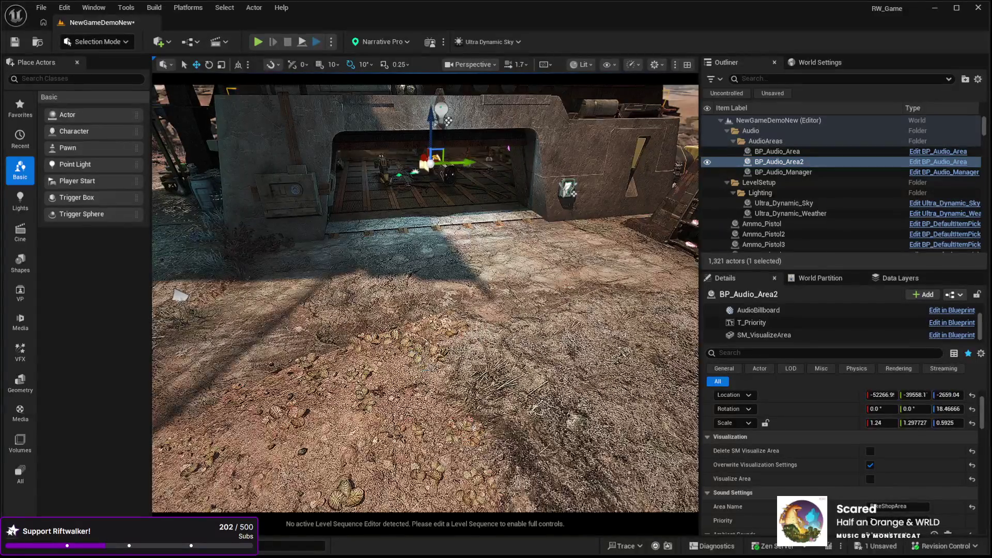
left_click(501, 400)
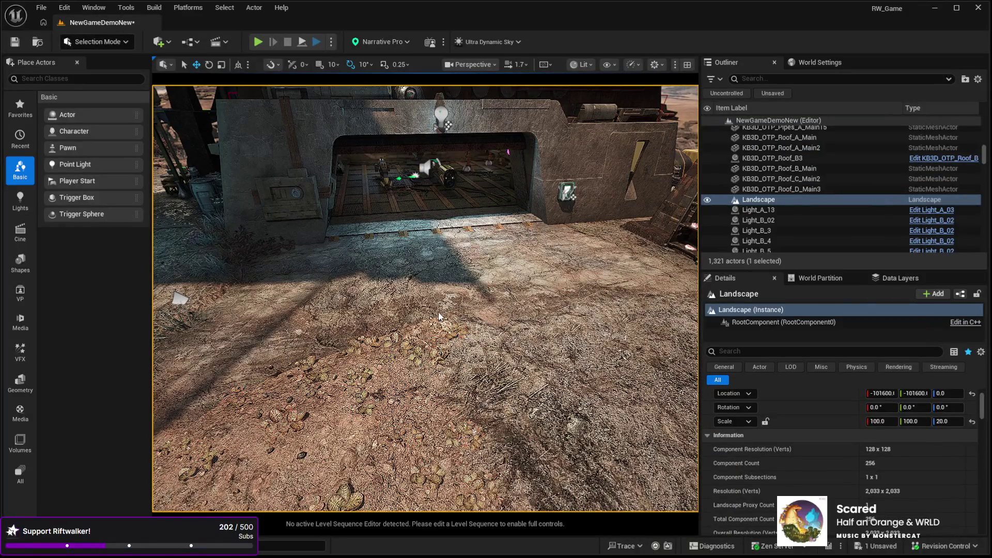
key("alt+p")
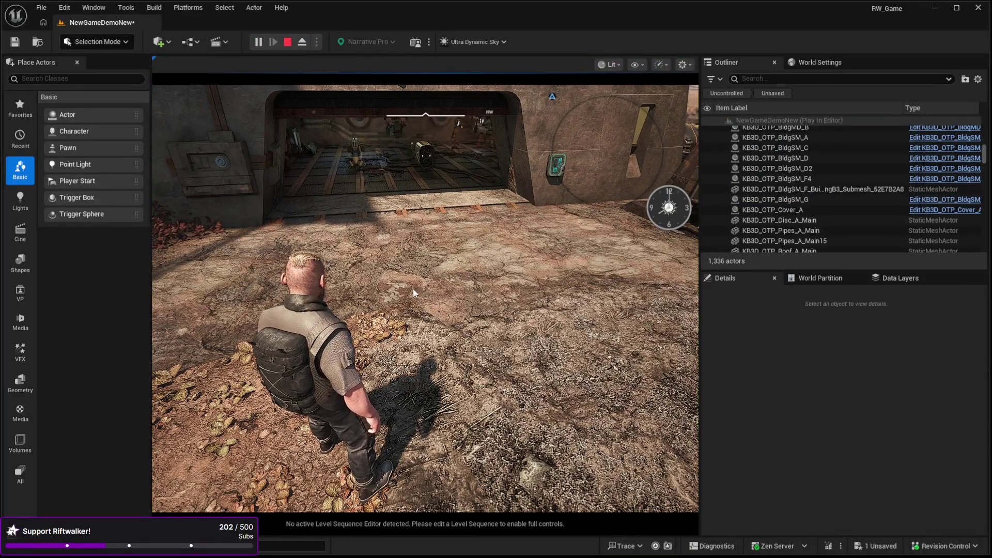
Take control of the character and walk it into the garage onto the rifle lying on the floor.
left_click(427, 305)
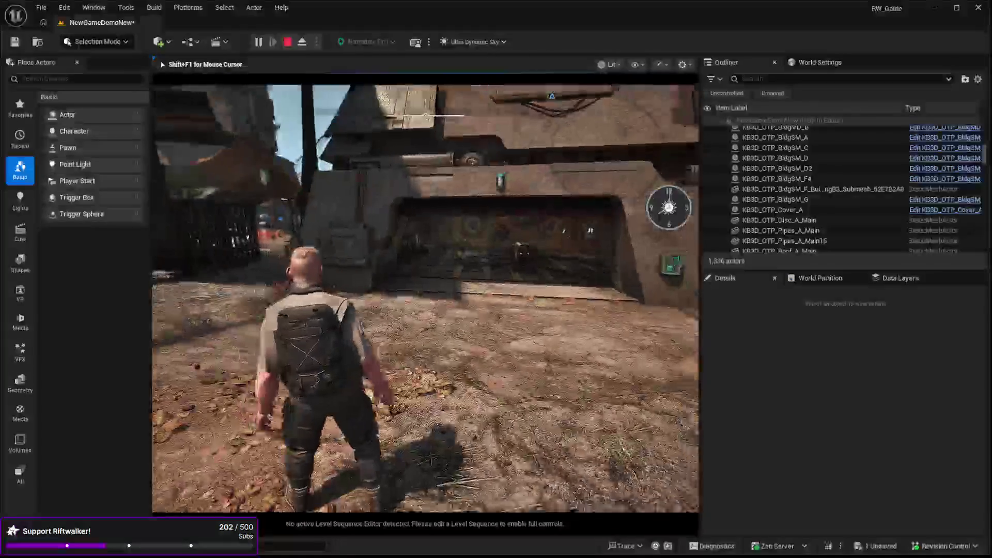
key("w")
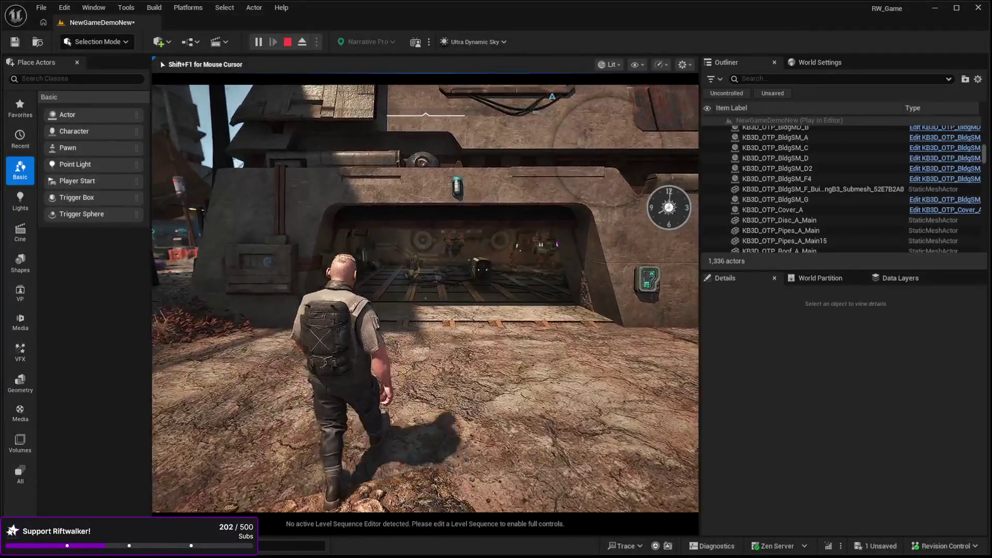
key("w")
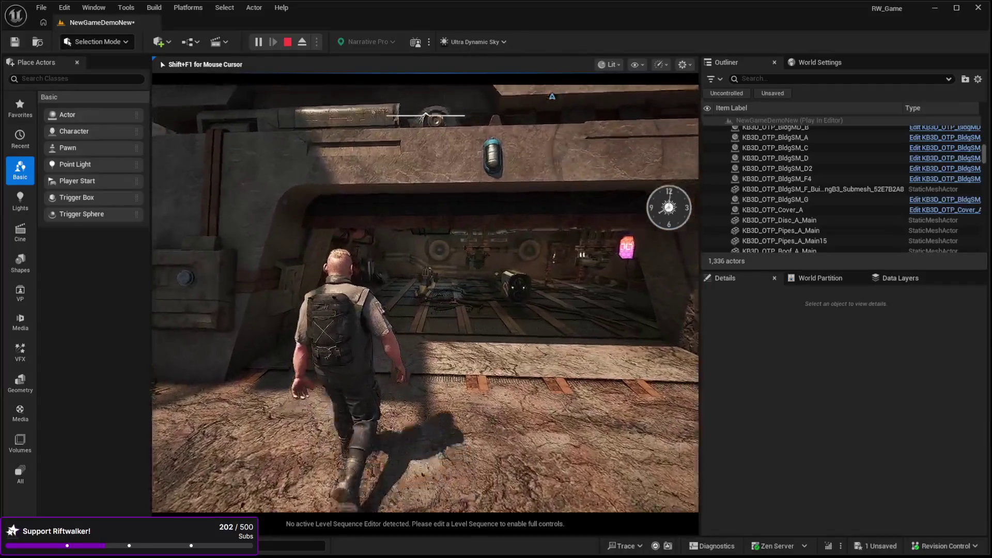
key("w")
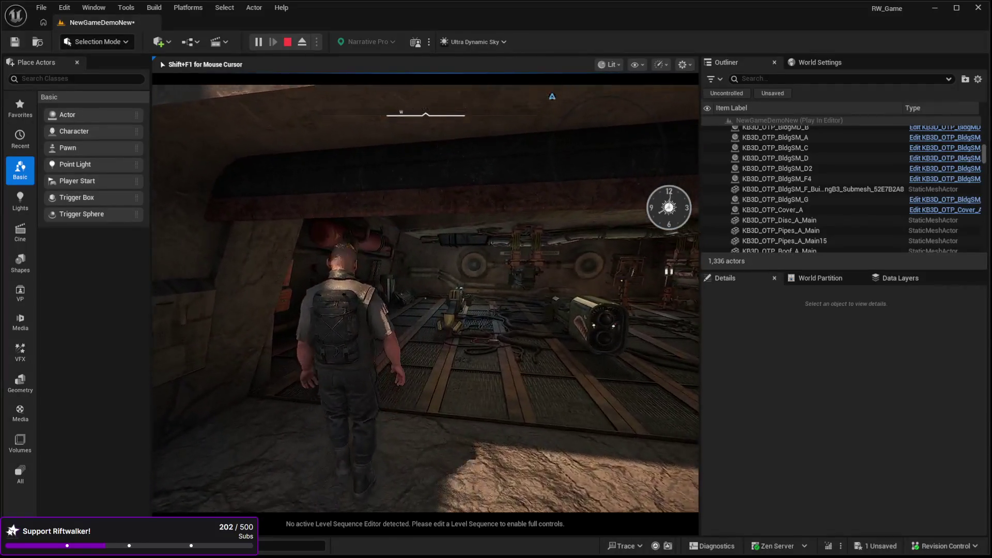
key("w")
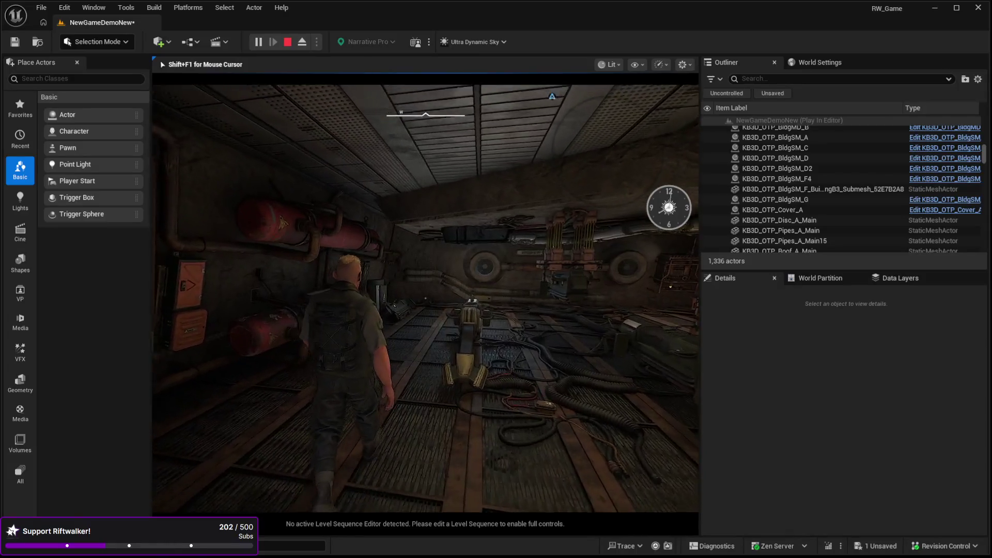
key("w")
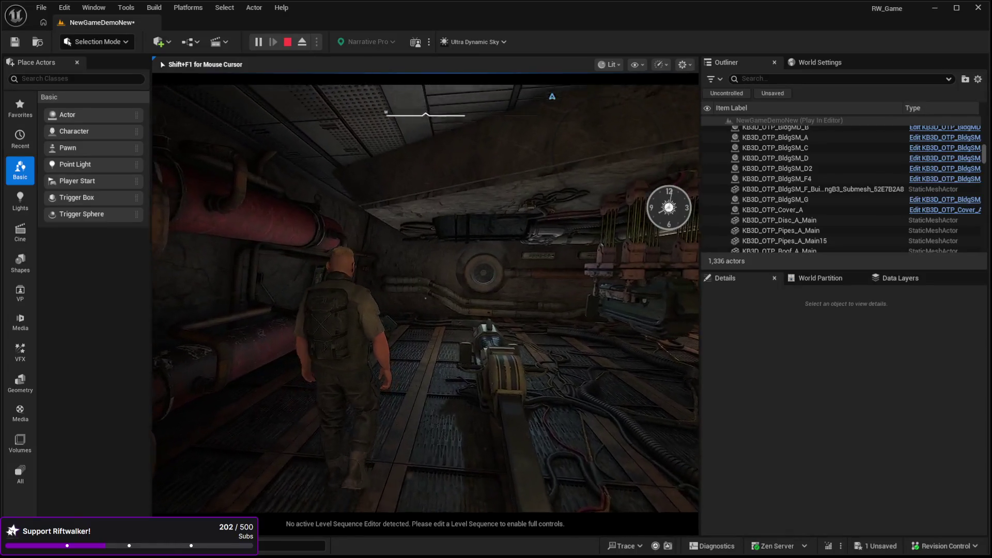
key("w")
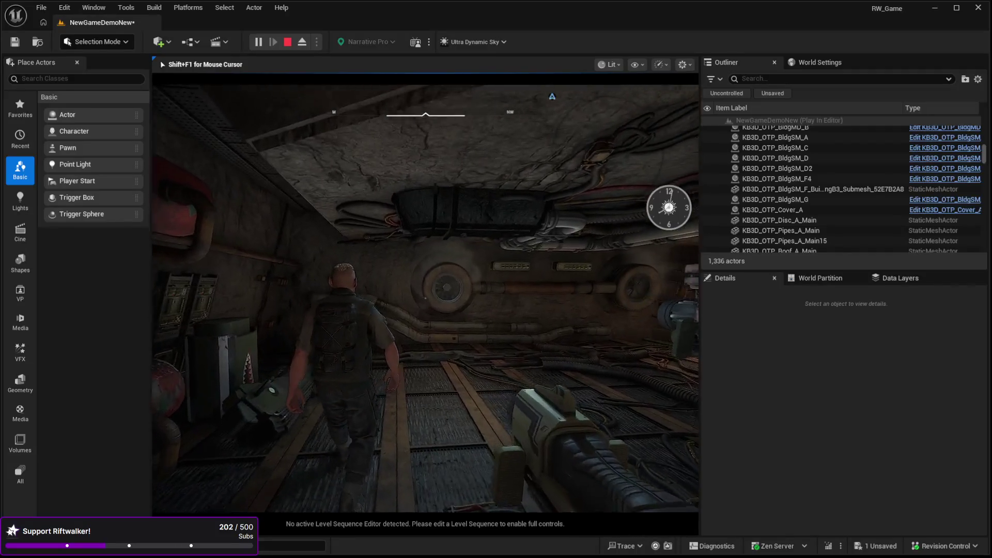
key("w")
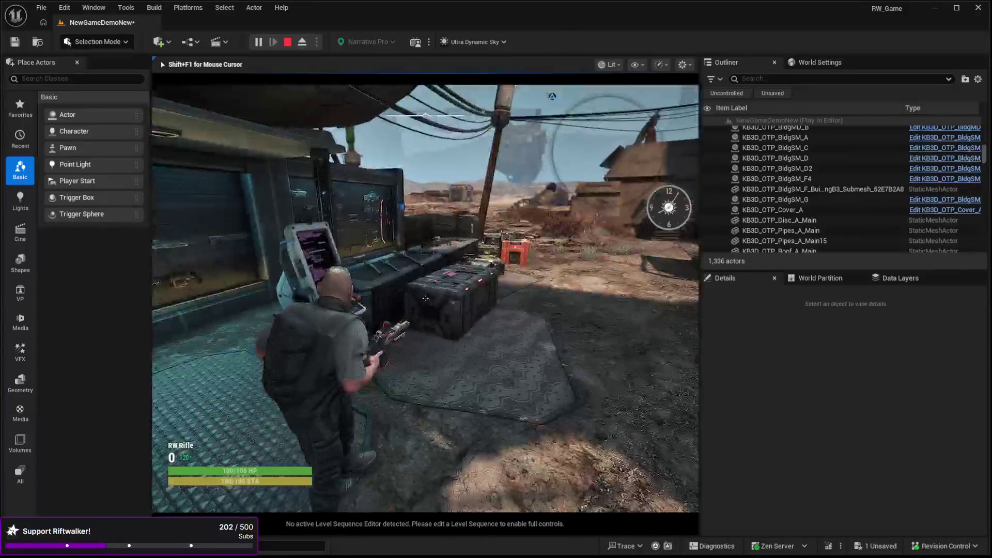
key("r")
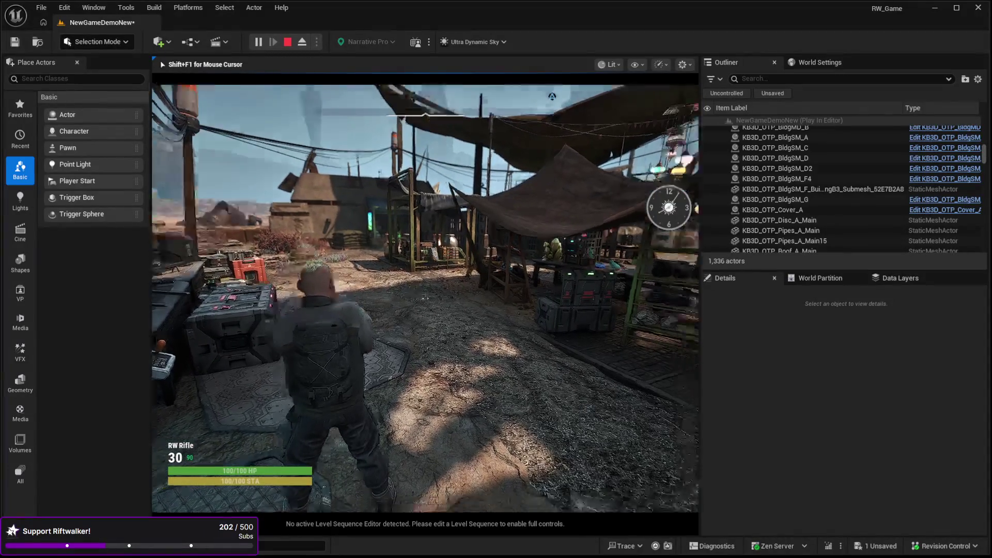
key("w")
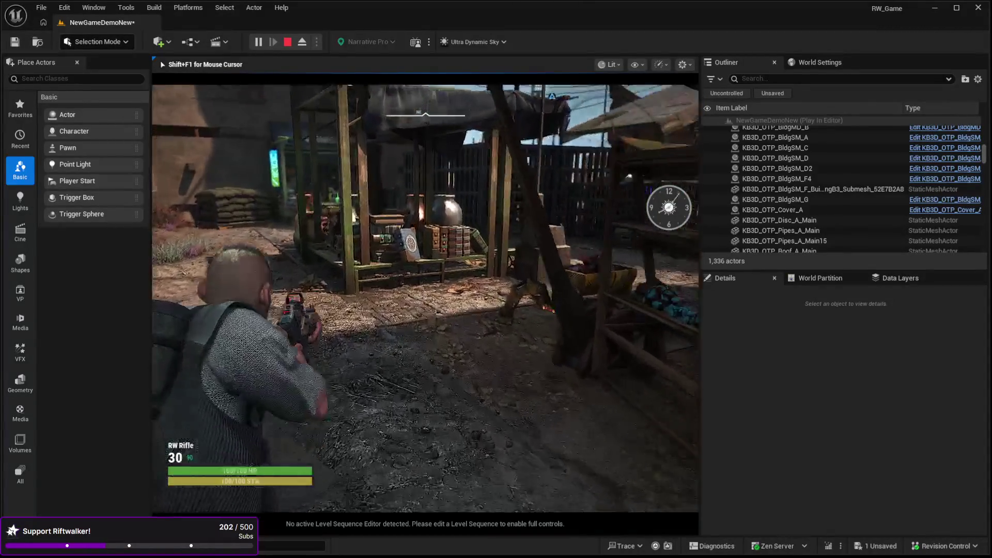
key("w")
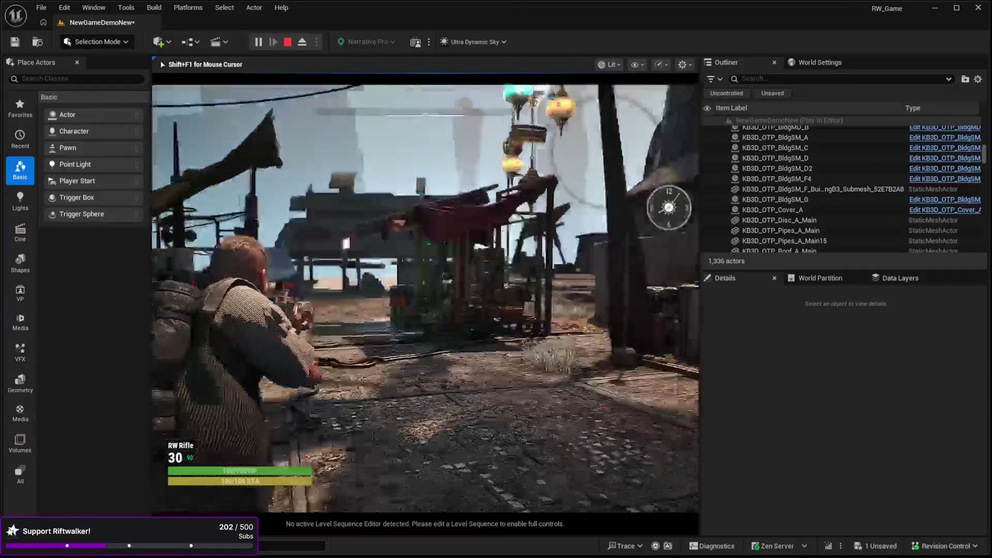
key("w")
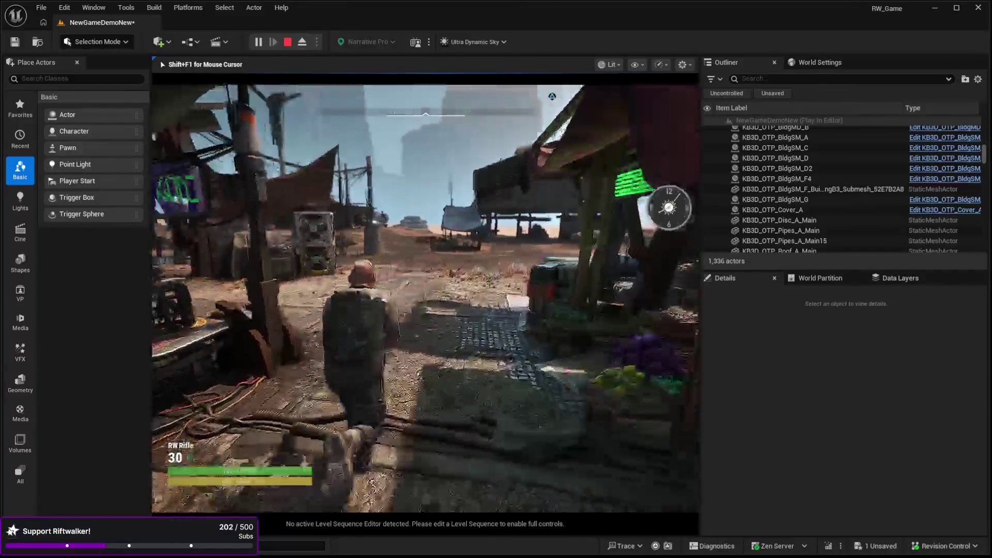
key("w")
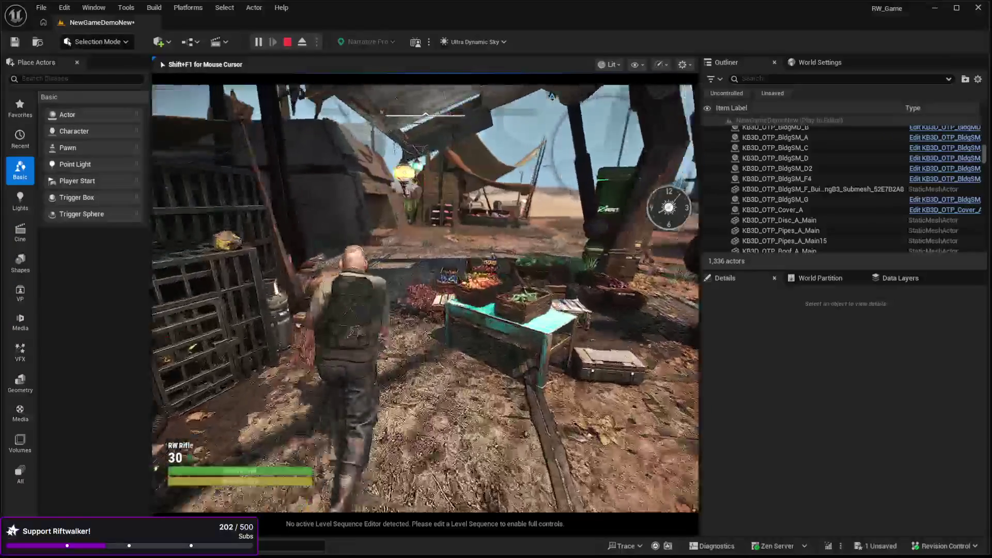
key("w")
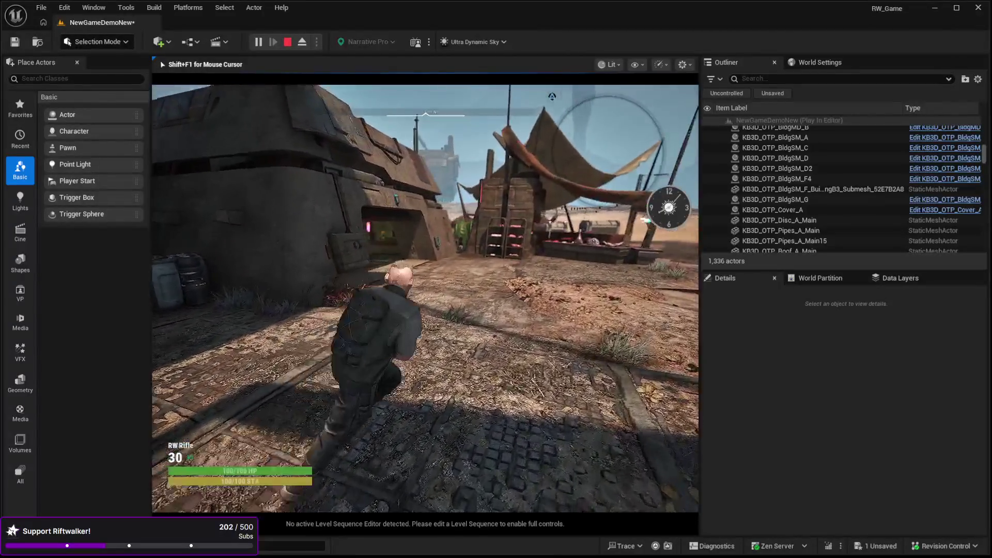
key("w")
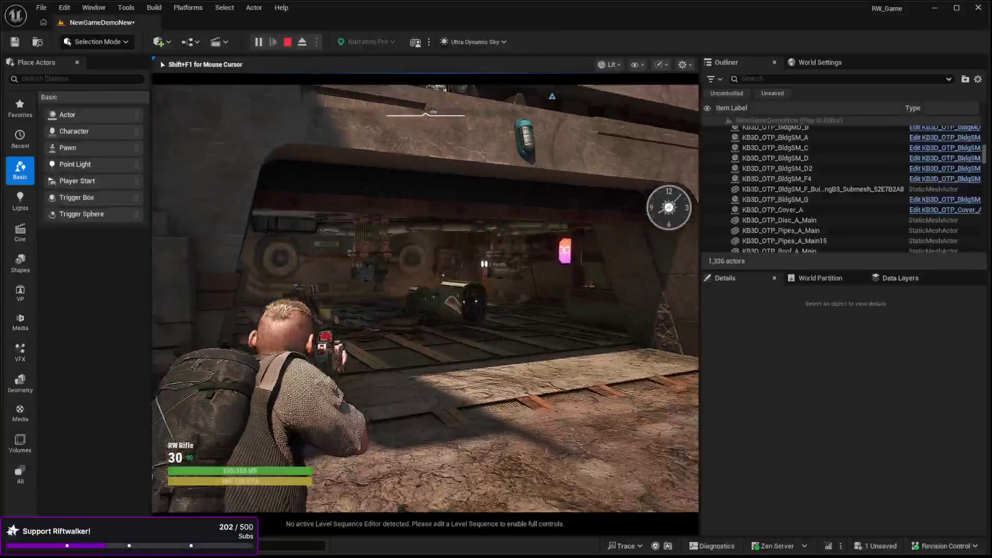
left_click(425, 298)
left_click(425, 298)
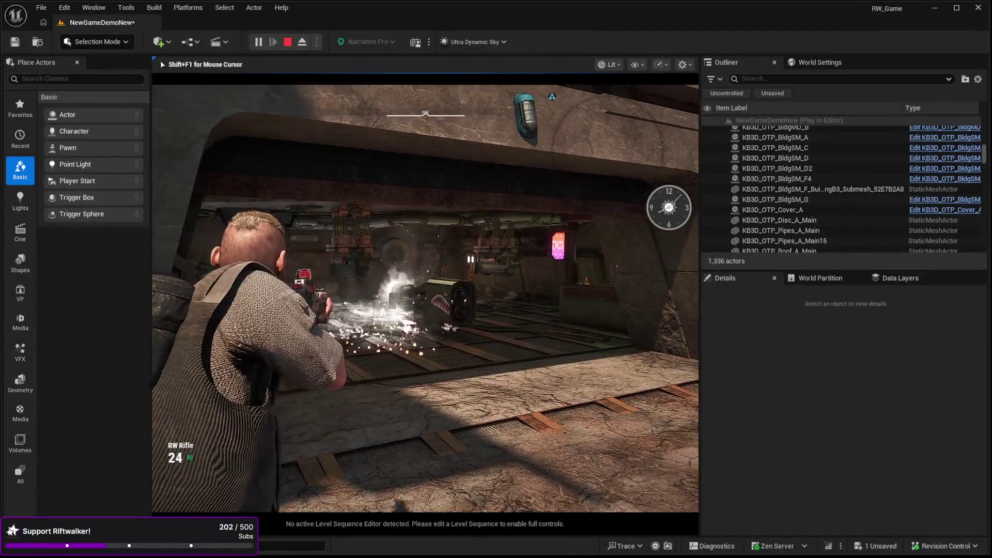
left_click(425, 298)
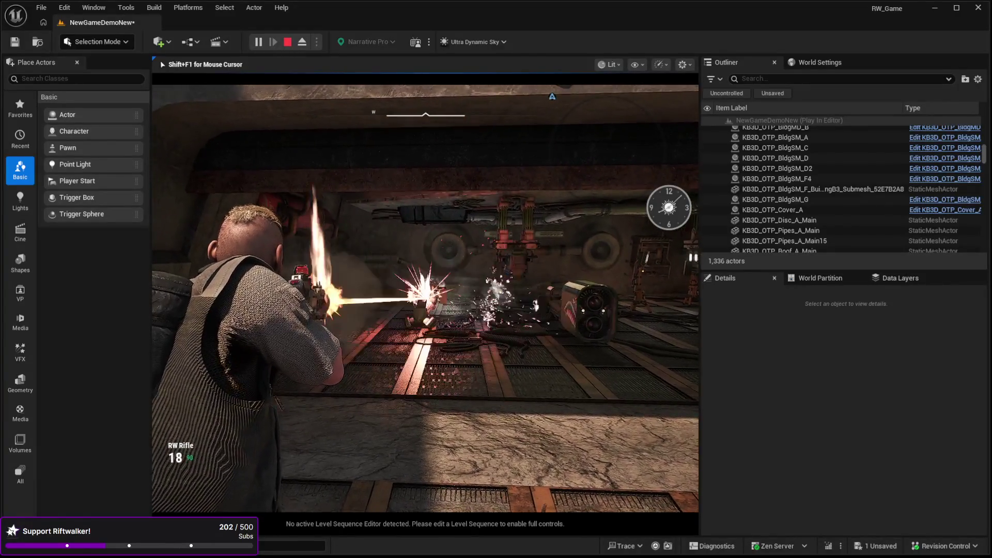
left_click(425, 298)
left_click(425, 298)
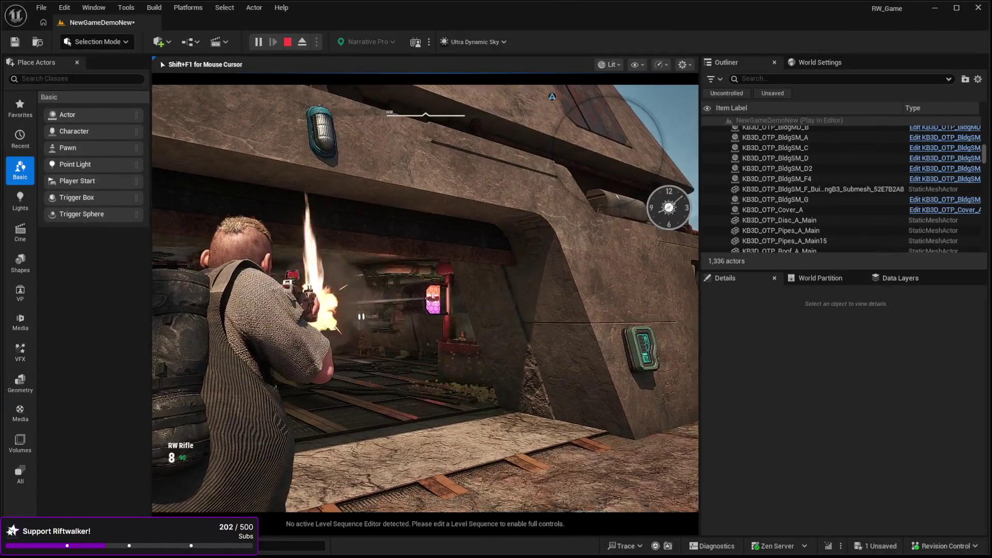
key("w")
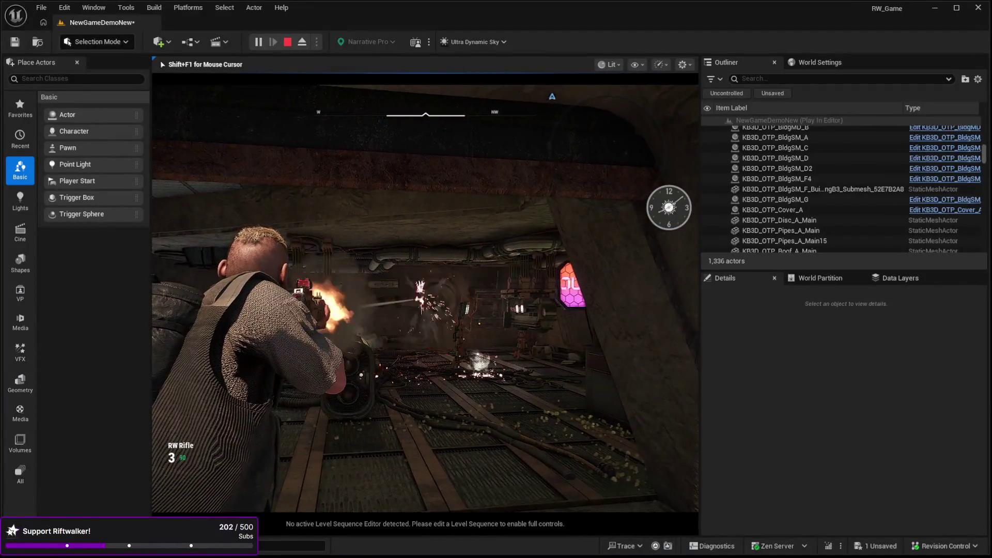
left_click(425, 298)
left_click(425, 298)
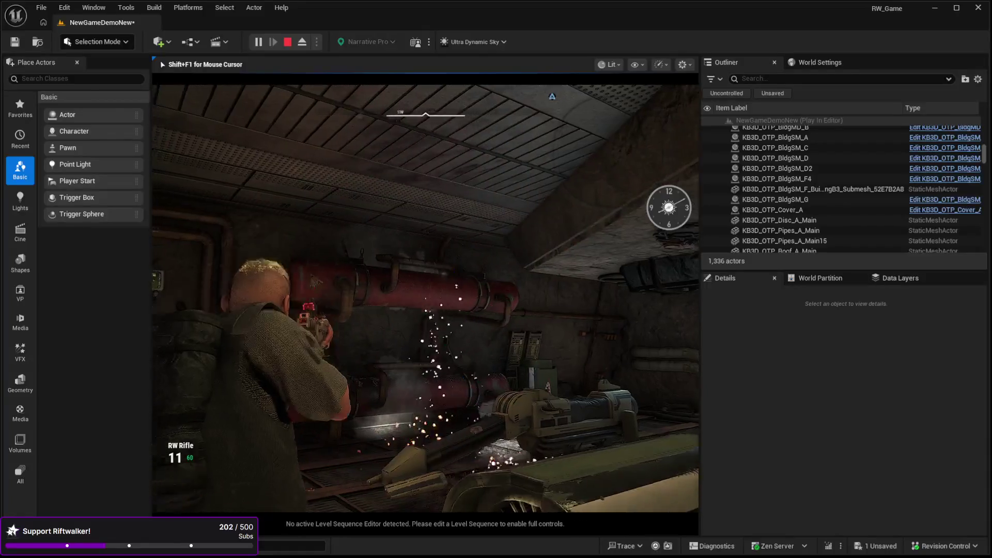
Fire the rifle repeatedly at the wall panel, emptying and reloading the magazine.
left_click(425, 298)
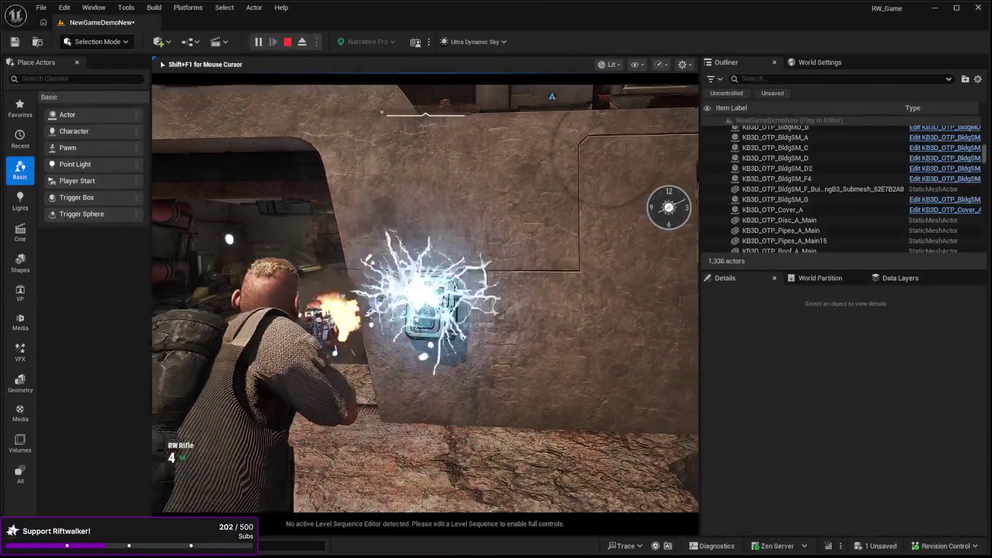
left_click(425, 298)
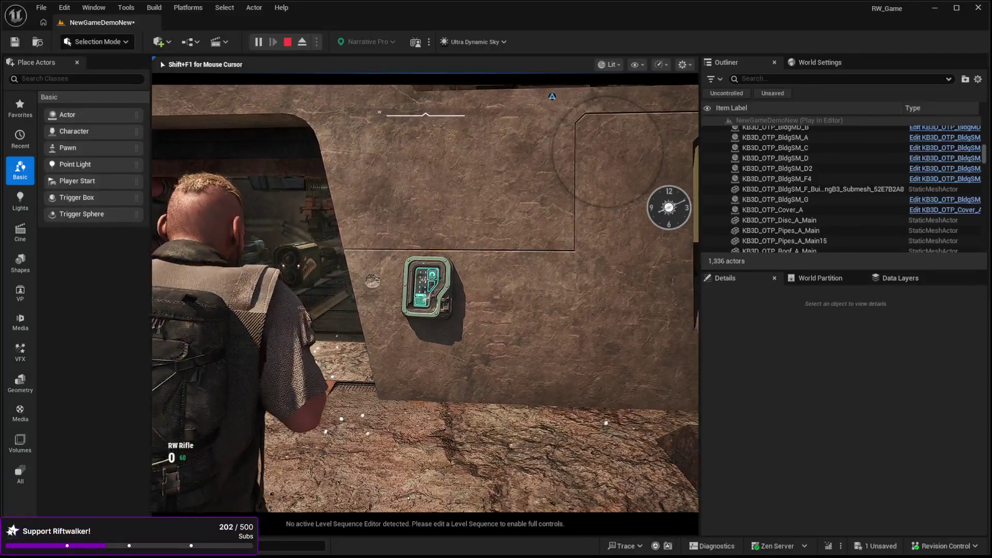
left_click(425, 298)
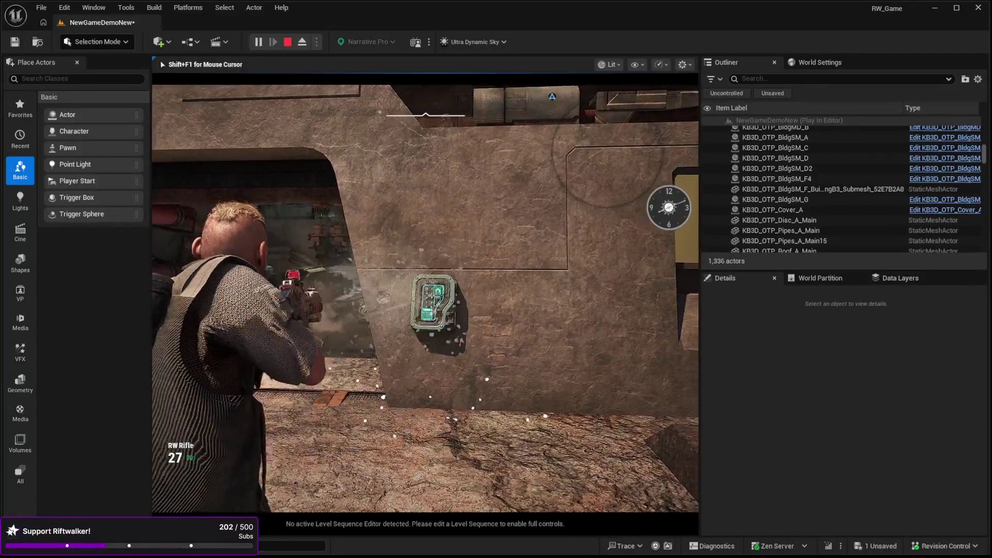
left_click(425, 298)
left_click(425, 298)
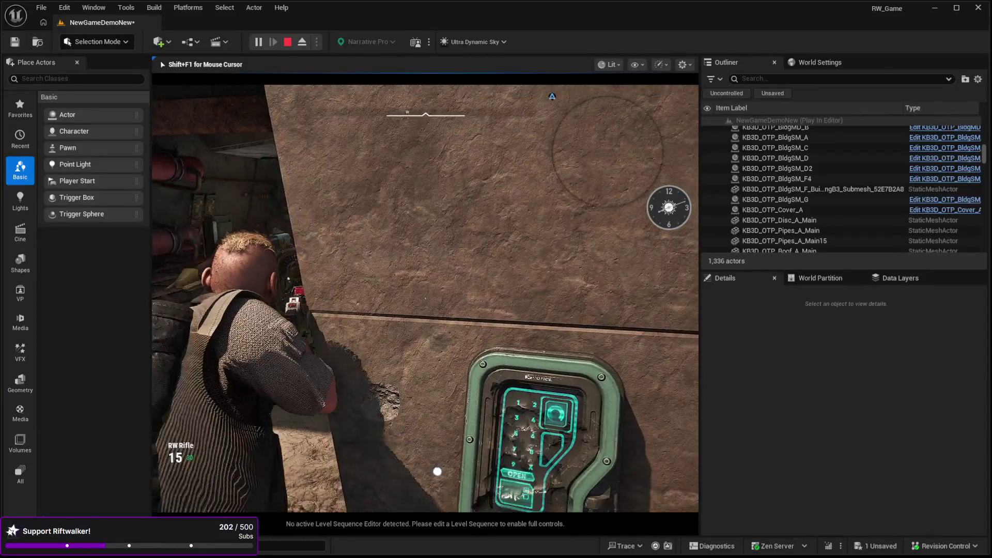
left_click(425, 298)
left_click(425, 298)
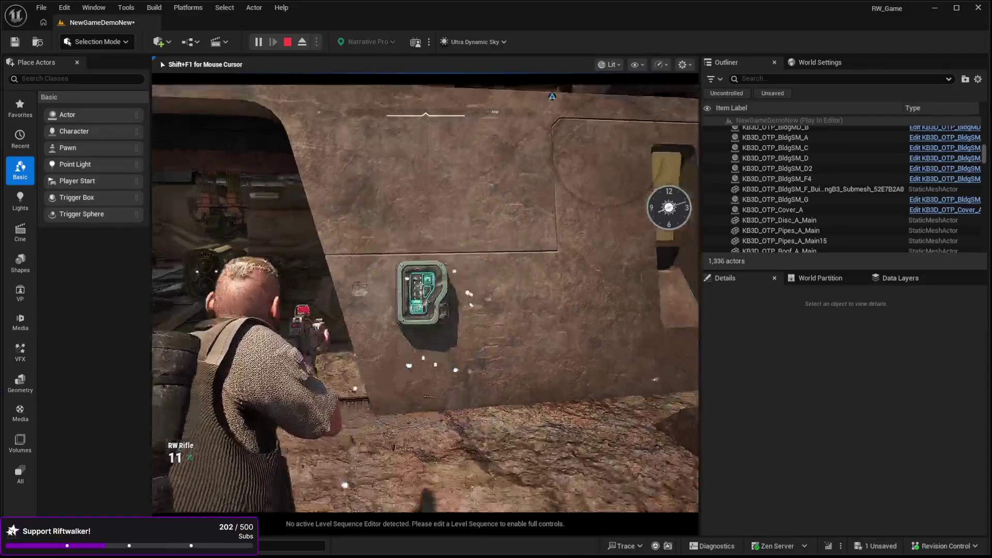
Run toward the buildings firing into the entrance, then stop the playtest with Esc.
key("w")
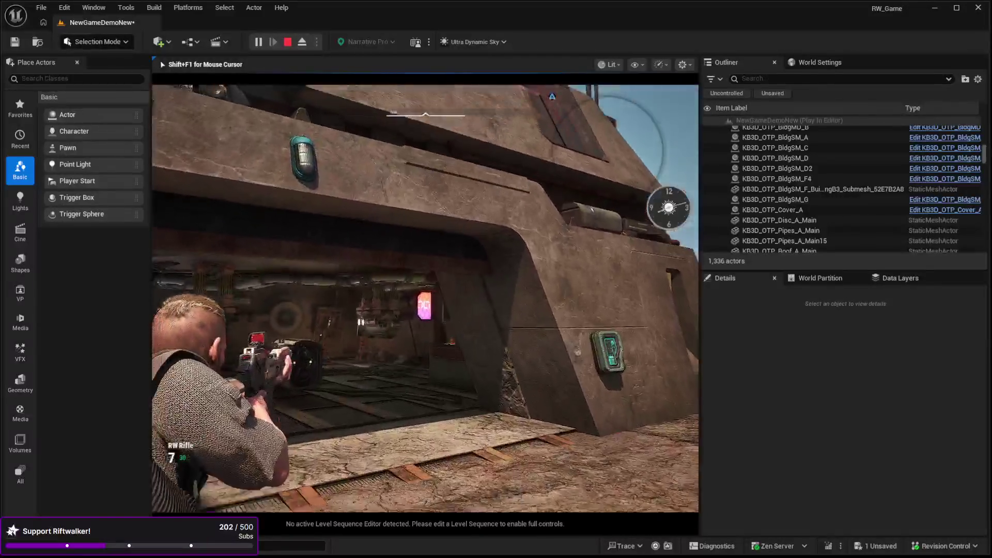
left_click(425, 298)
left_click(425, 298)
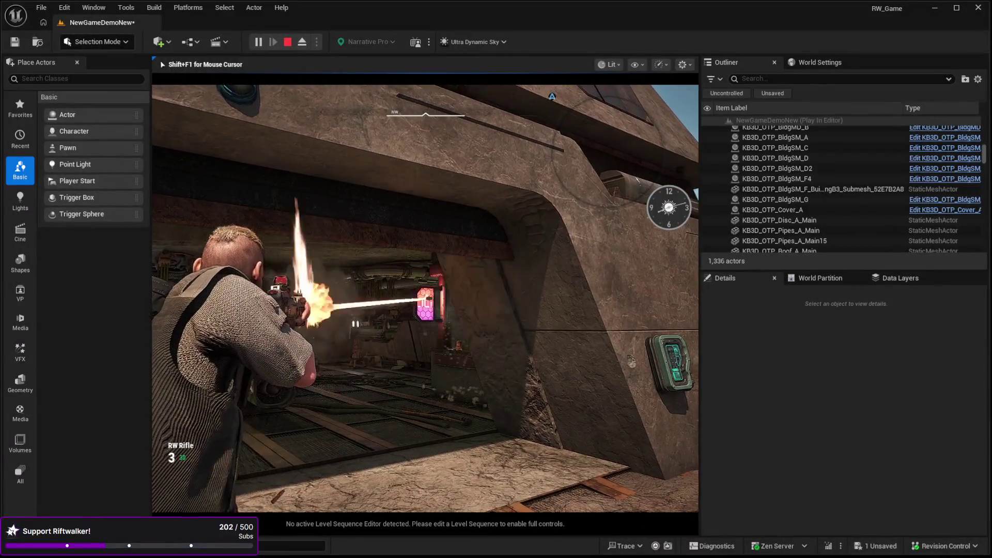
key("w")
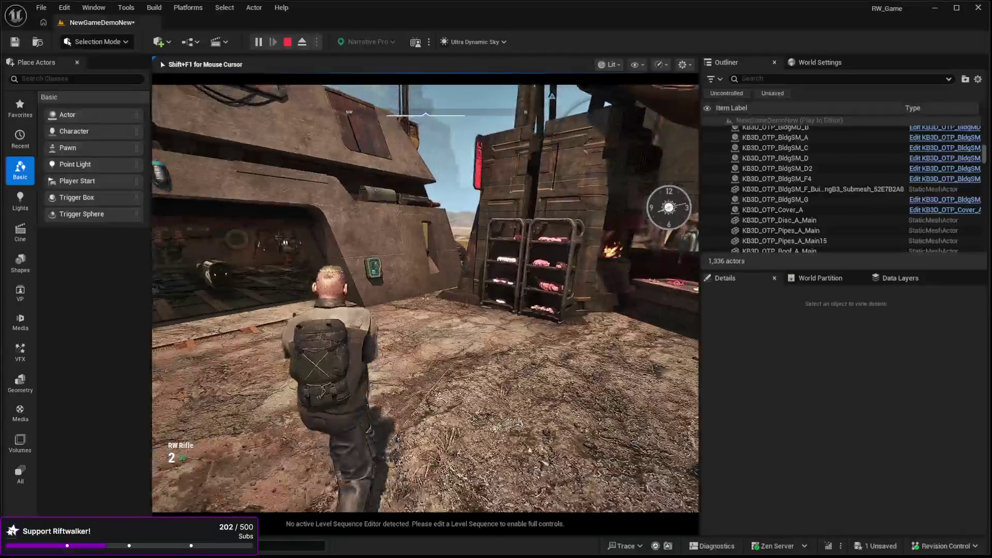
key("Escape")
Fly down into the market, select the green SM_screen_sign_4 sign, and scroll its Details to Materials.
key("w")
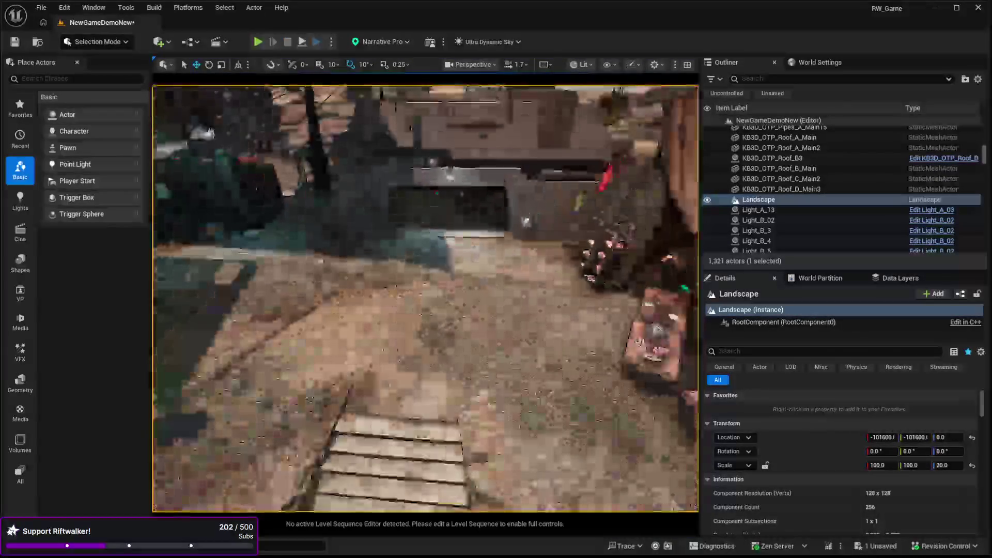
key("w")
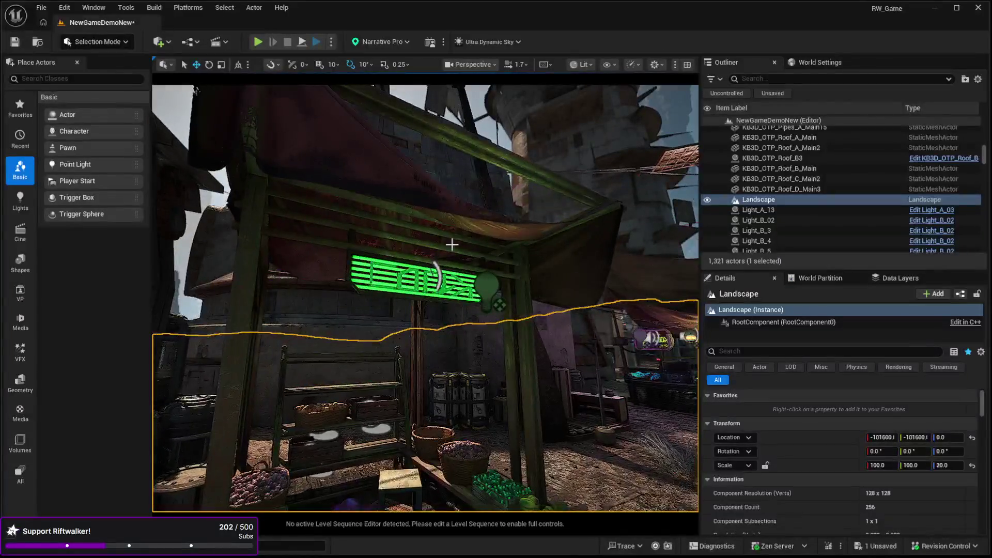
left_click(413, 278)
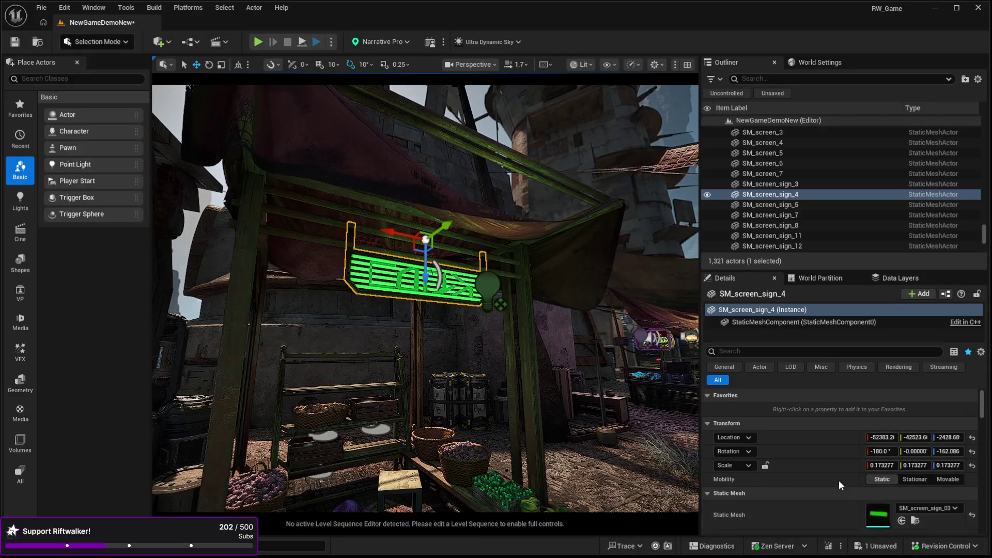
scroll(837, 480, "down", 4)
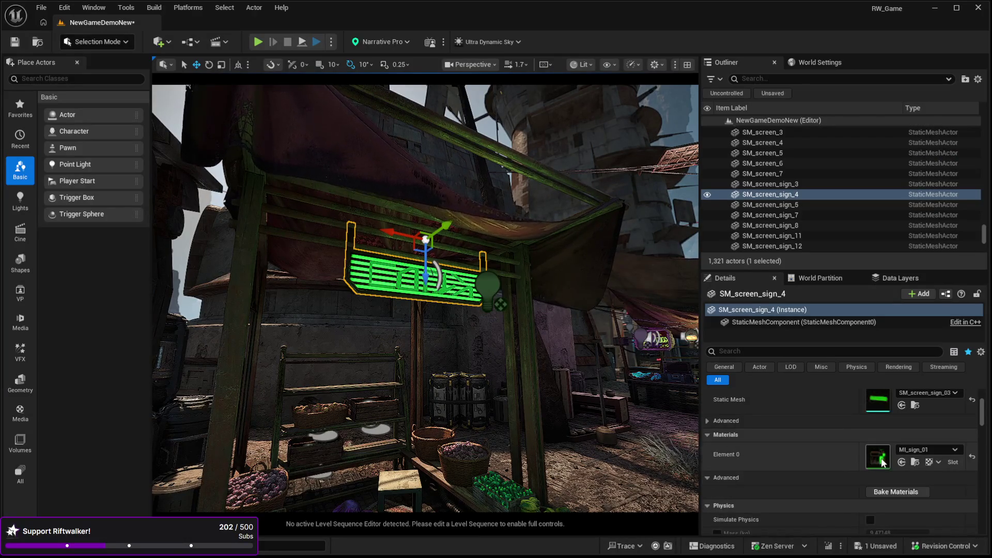
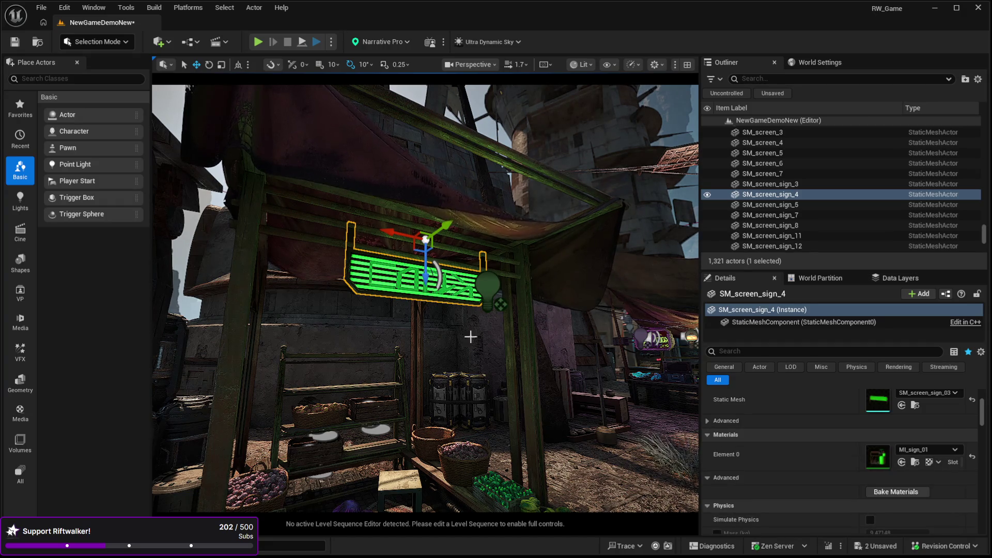
Fly the camera back to the lit market stalls and start a Play In Editor playtest.
key("w")
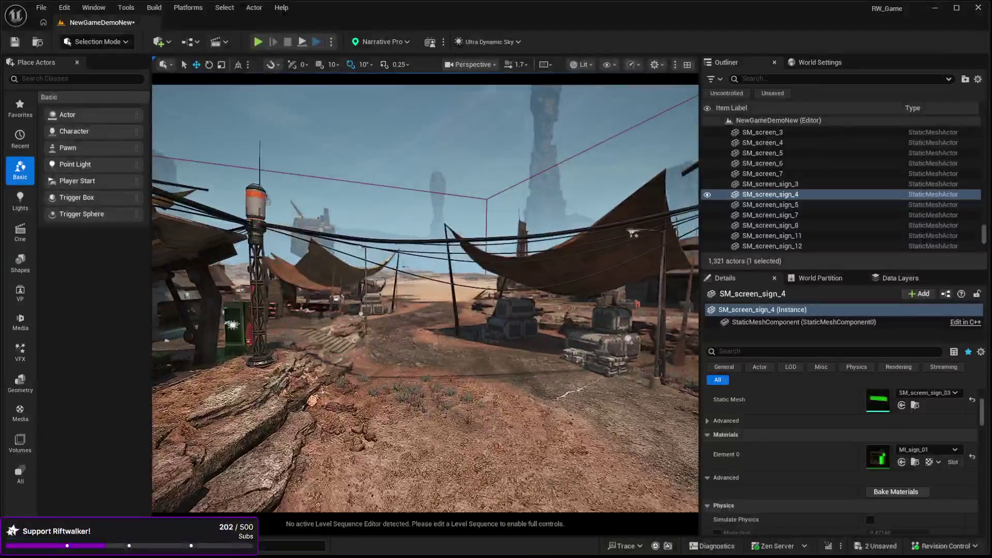
key("w")
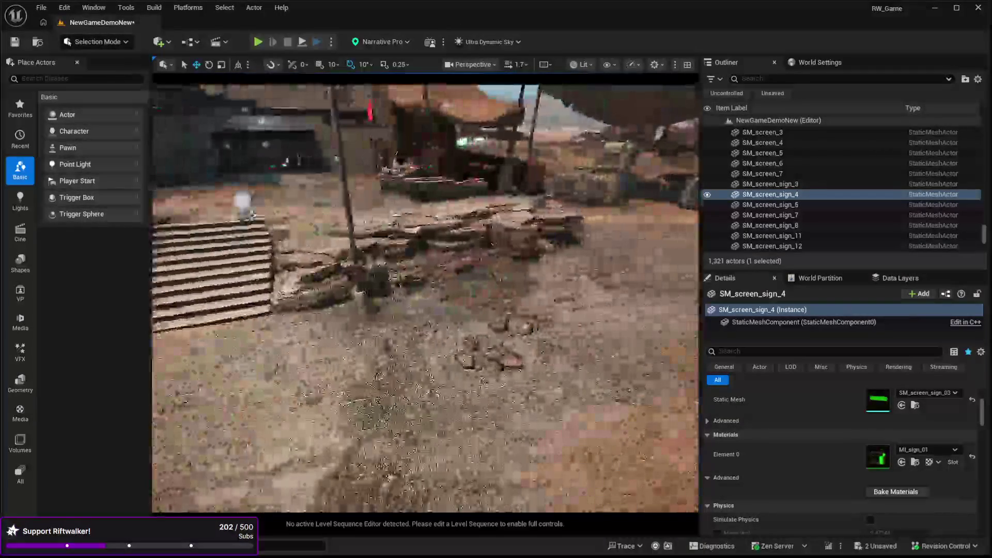
key("w")
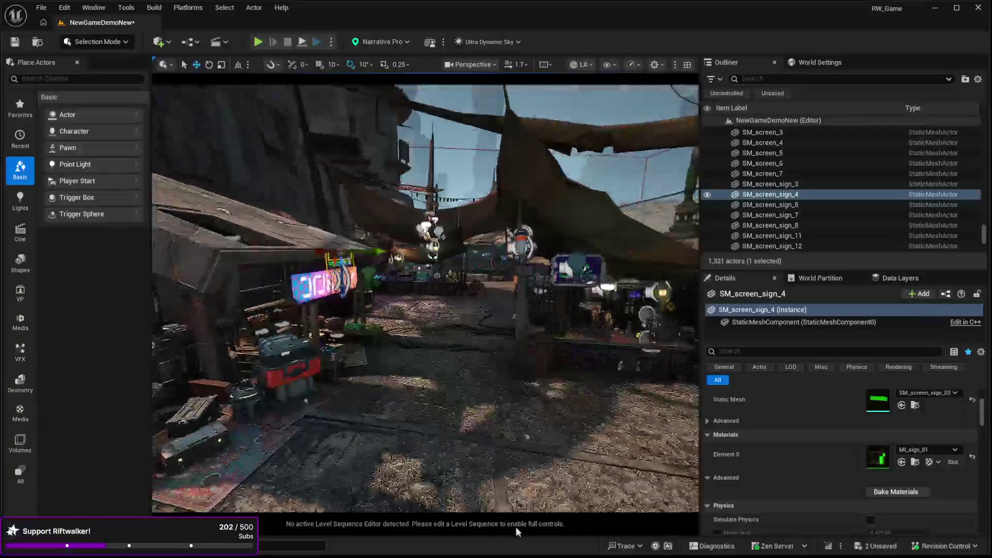
left_click(514, 483)
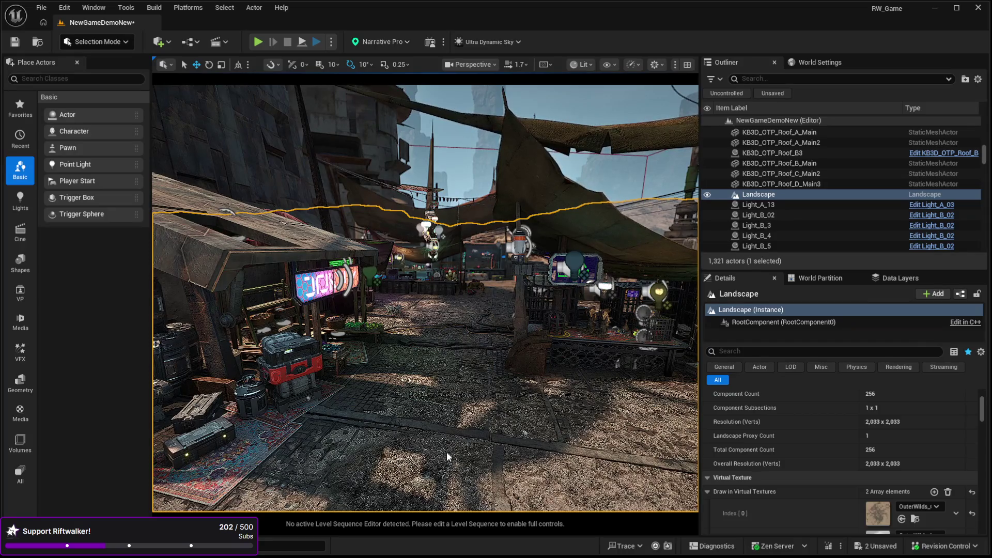
key("alt+p")
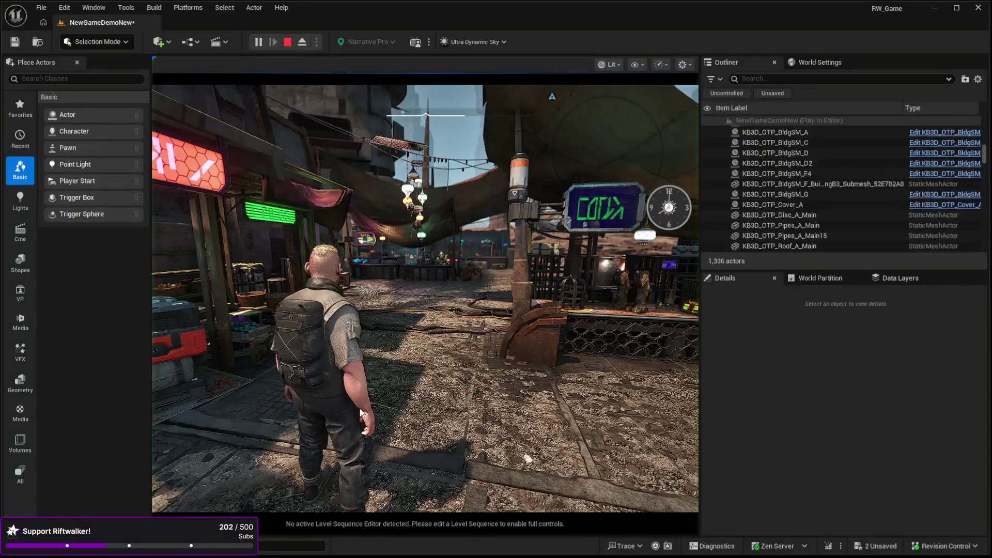
Run through the market to the tech stall's weapon display and ammo table, then equip the RW Rifle.
key("w")
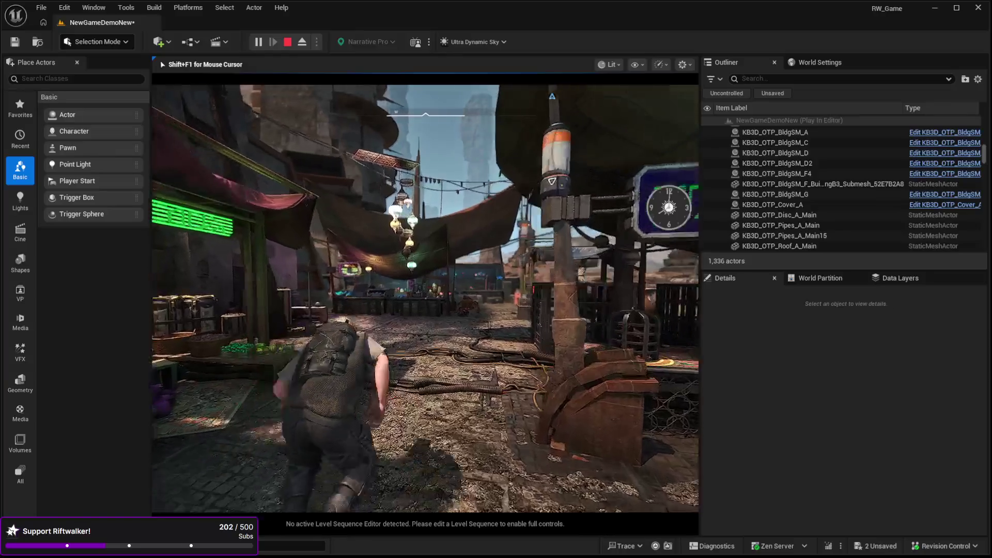
key("w")
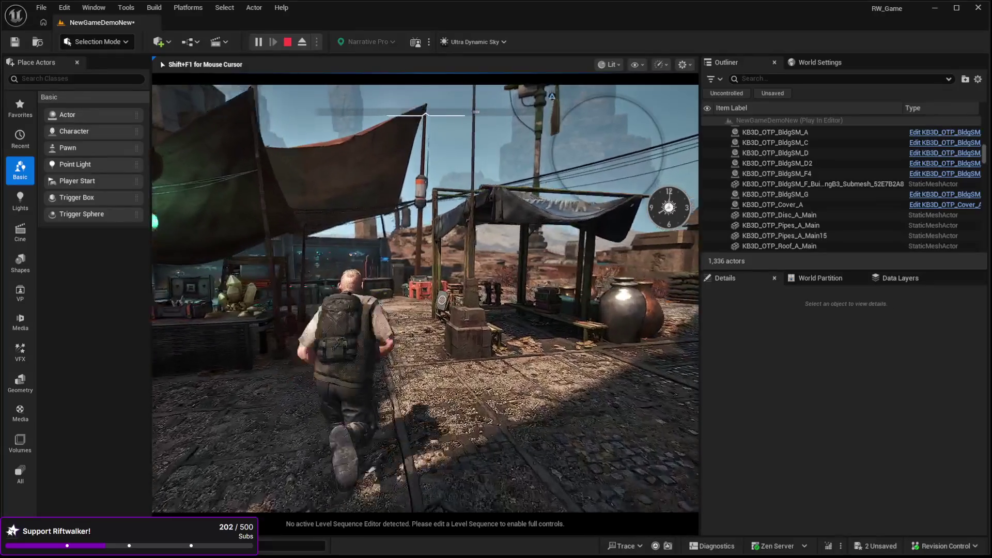
key("w")
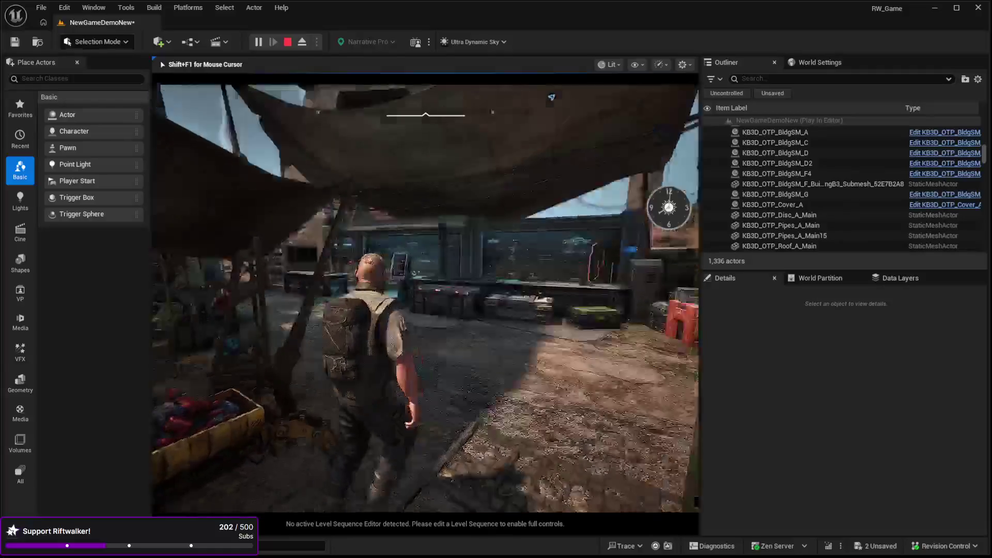
key("w")
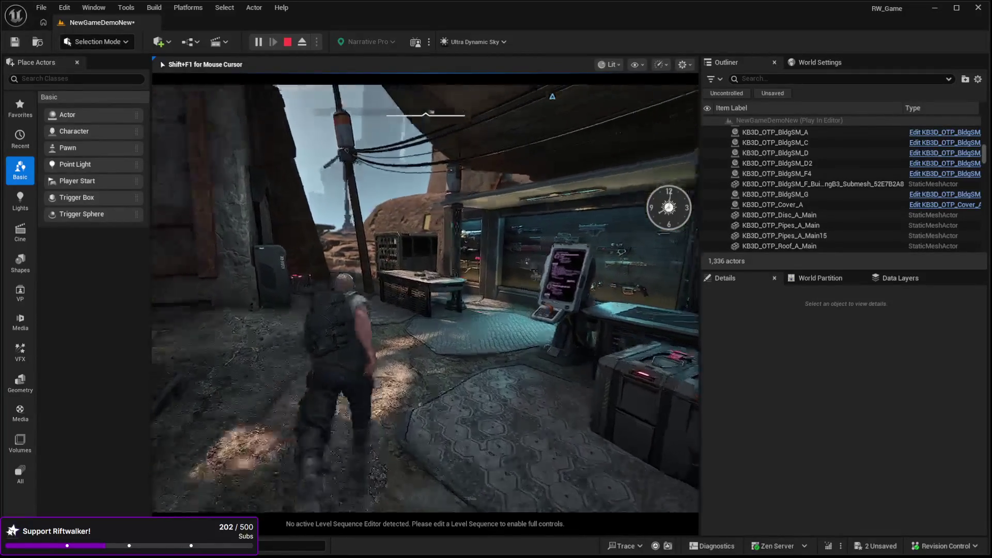
key("w")
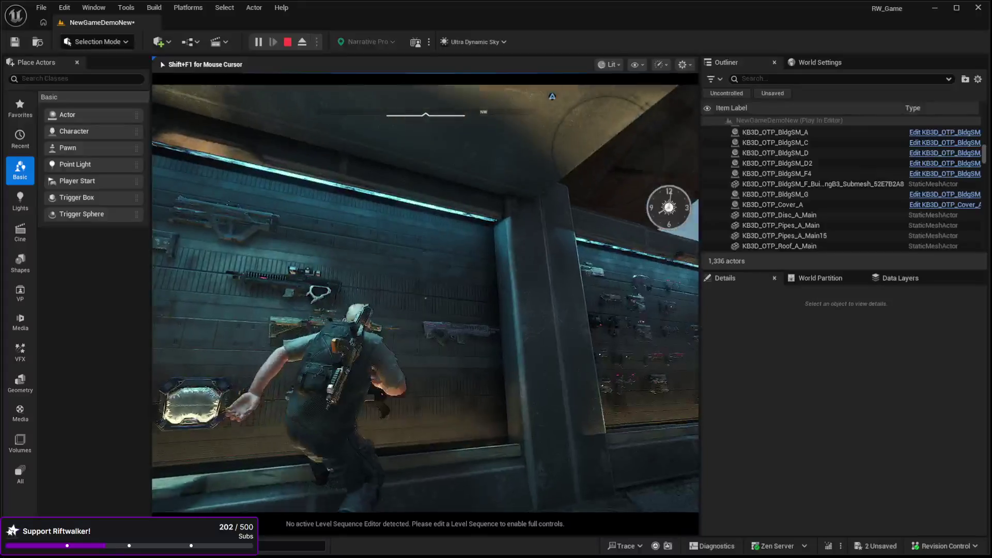
key("w")
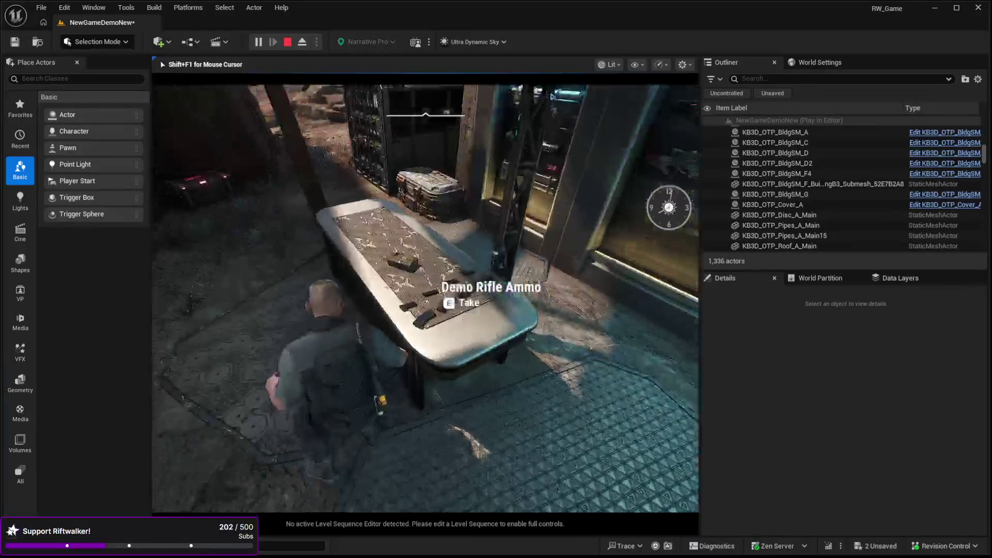
key("w")
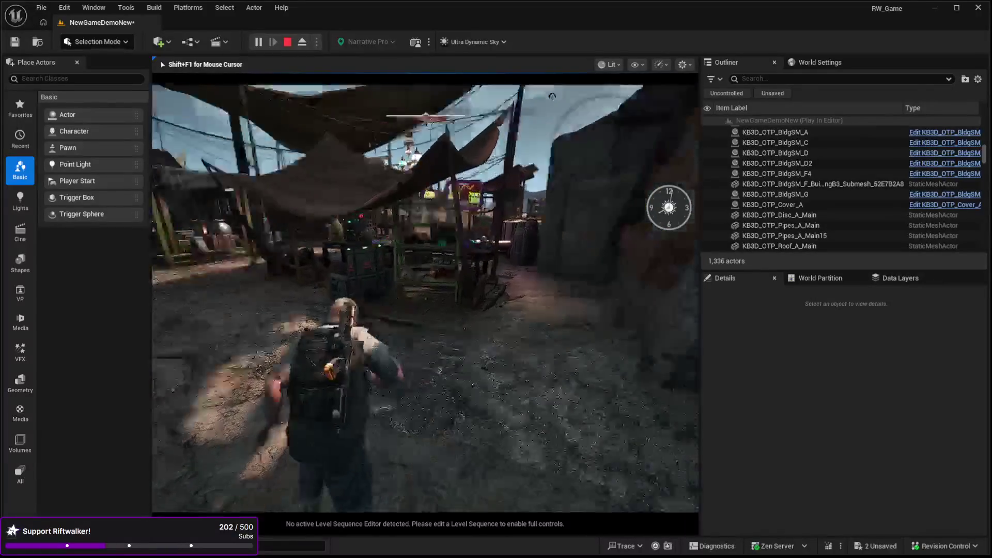
key("q")
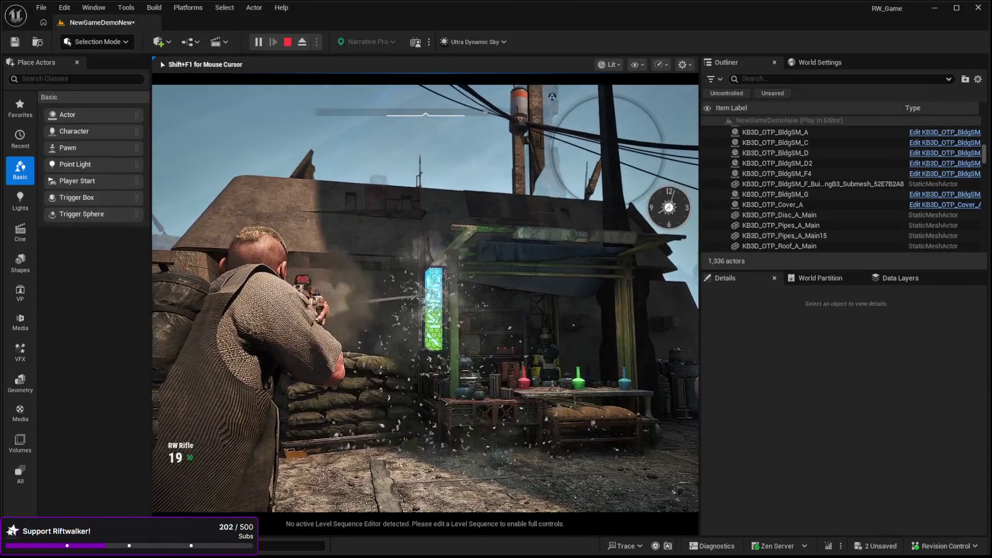
Run into the open yard and crouch toward the building opening with the rifle raised.
key("w")
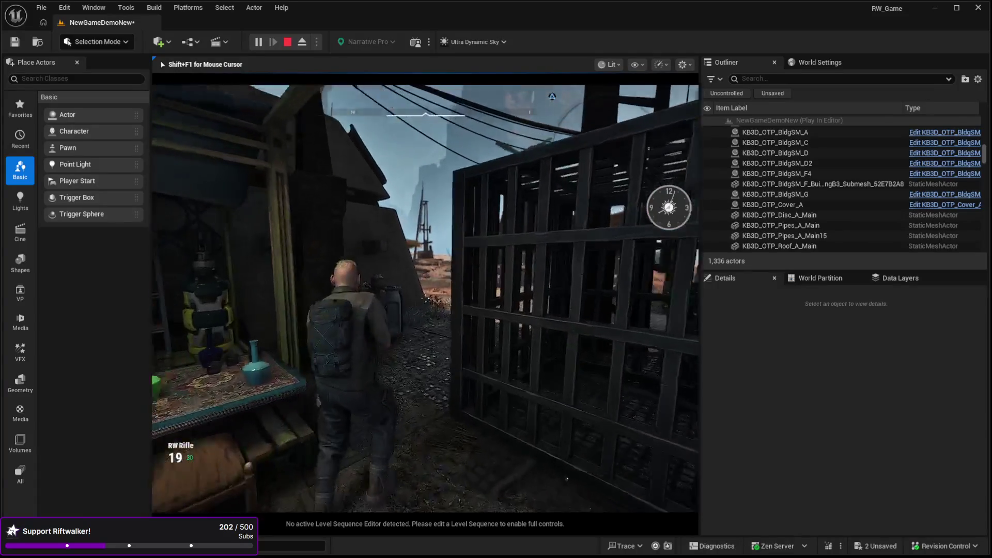
key("c")
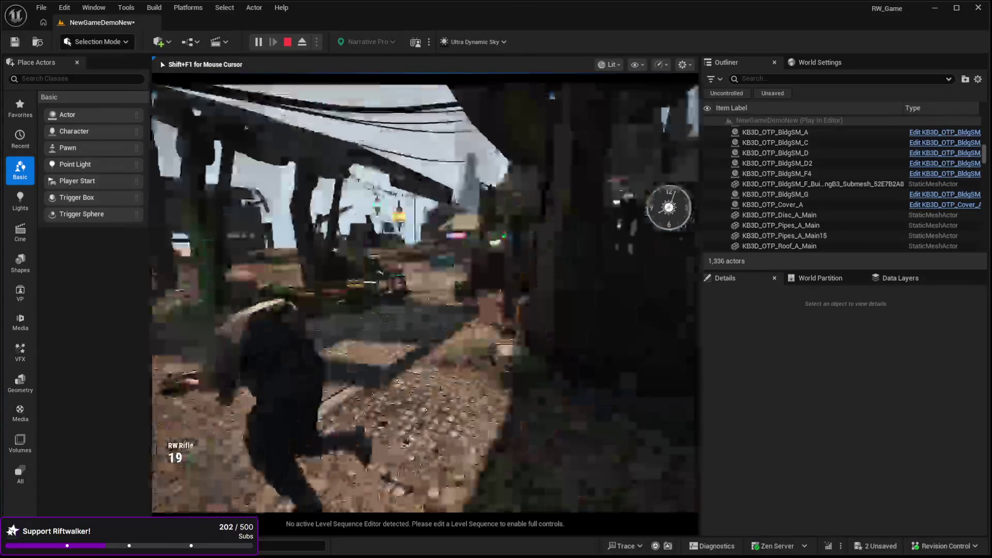
key("w")
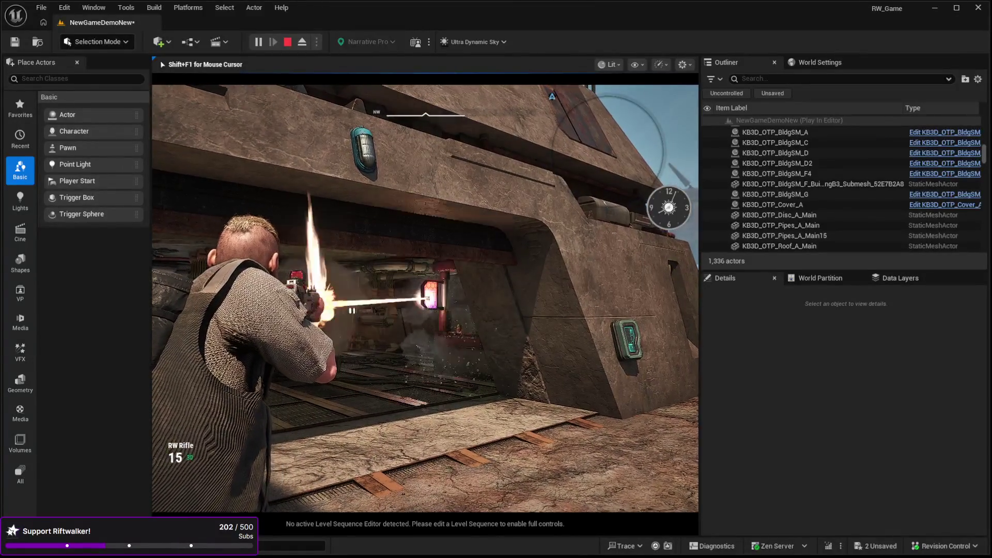
key("w")
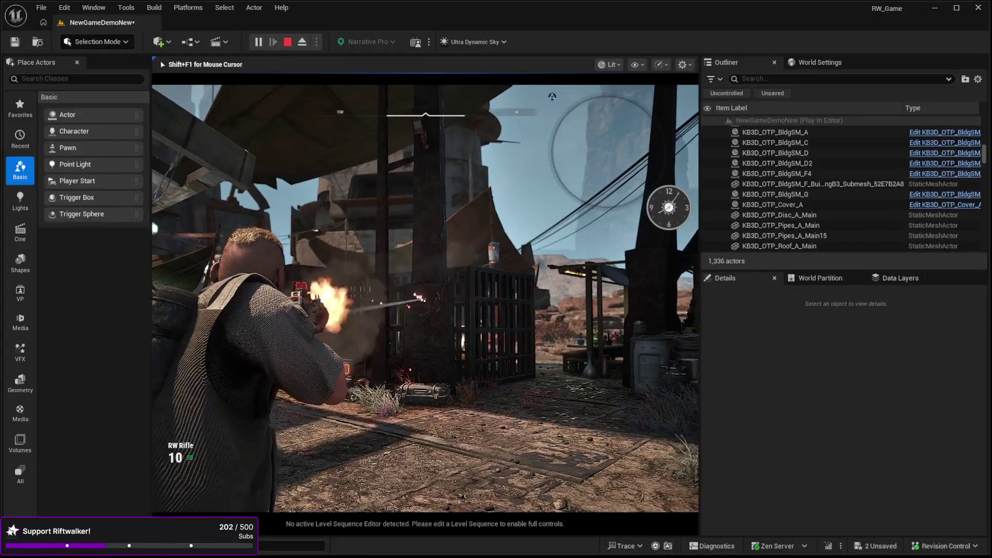
Move past the orange crate into the market alley, then end the playtest.
key("w")
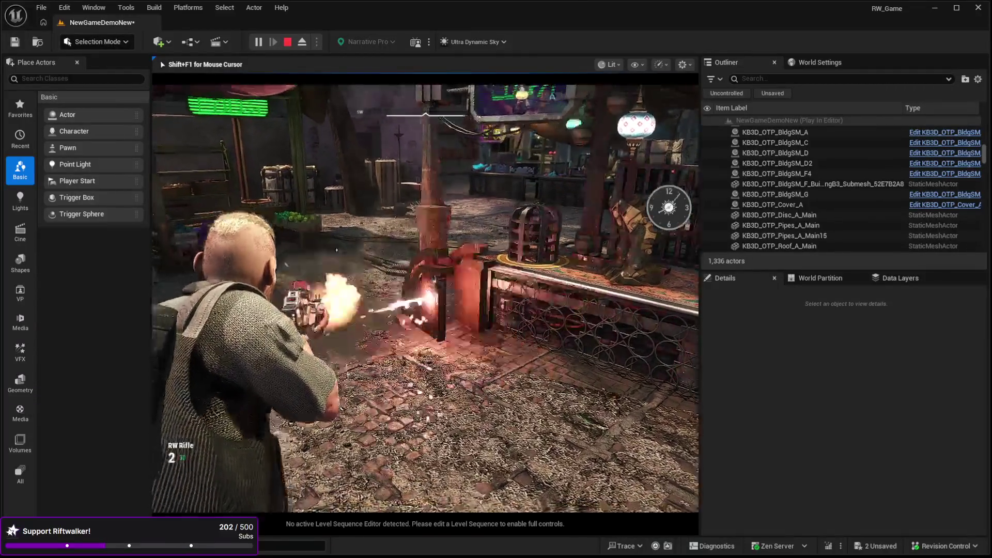
key("w")
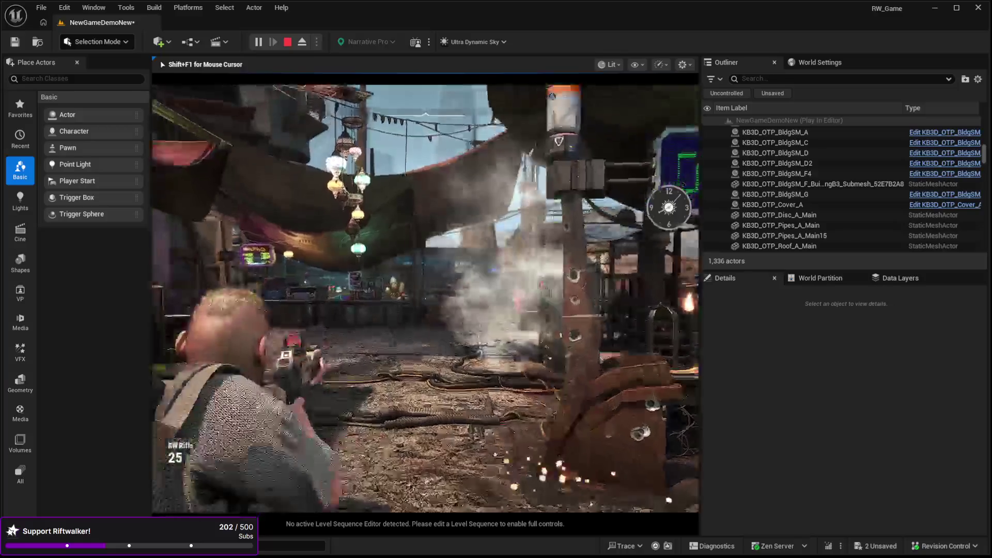
key("w")
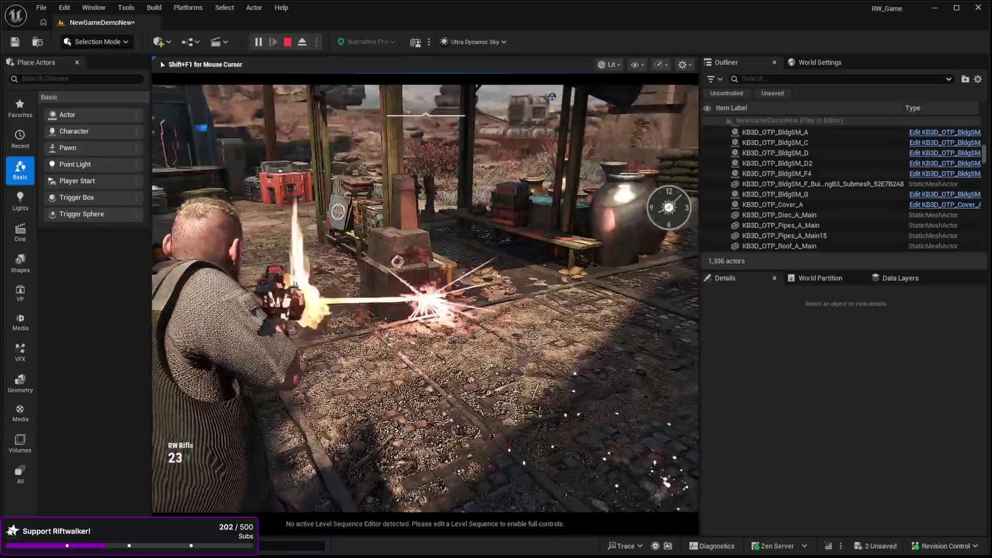
key("w")
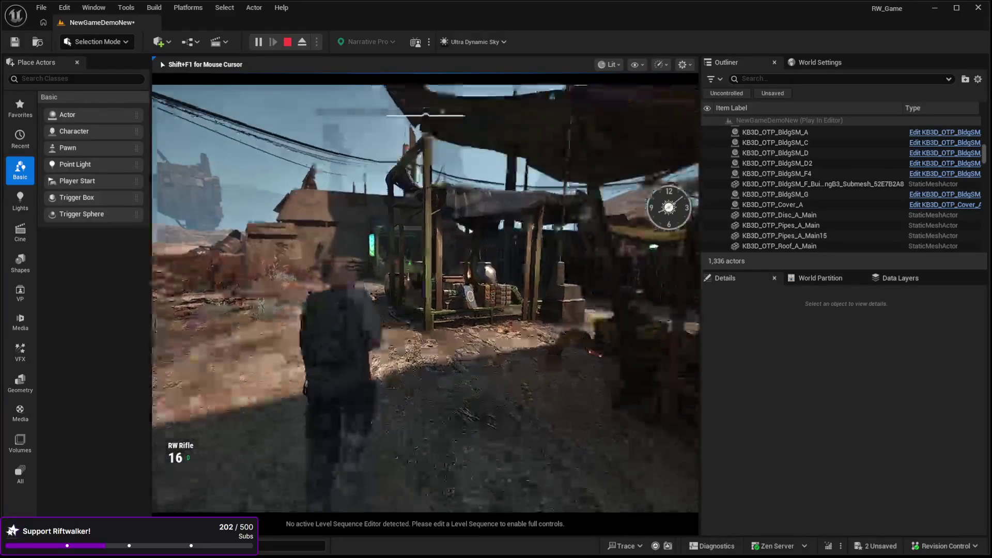
key("Escape")
left_click(331, 378)
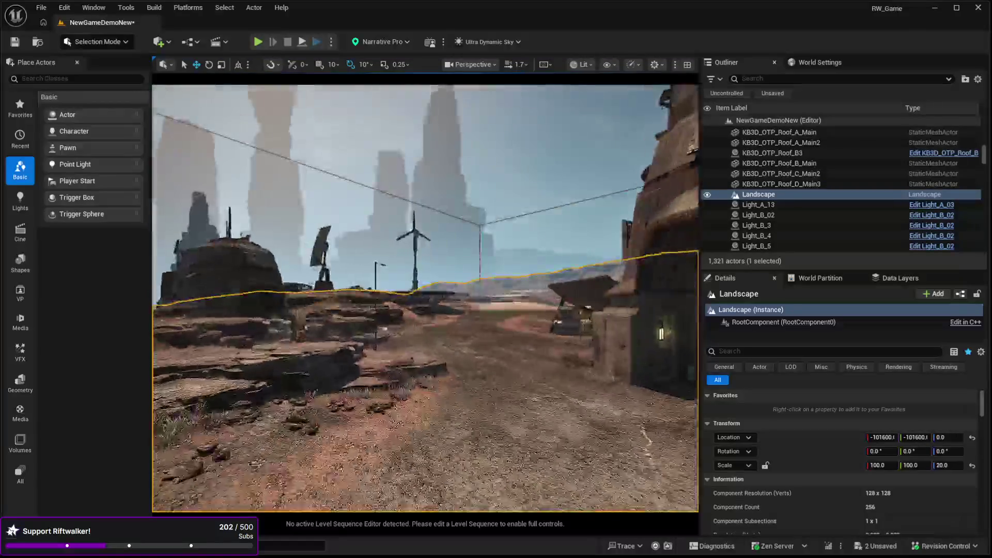
key("w")
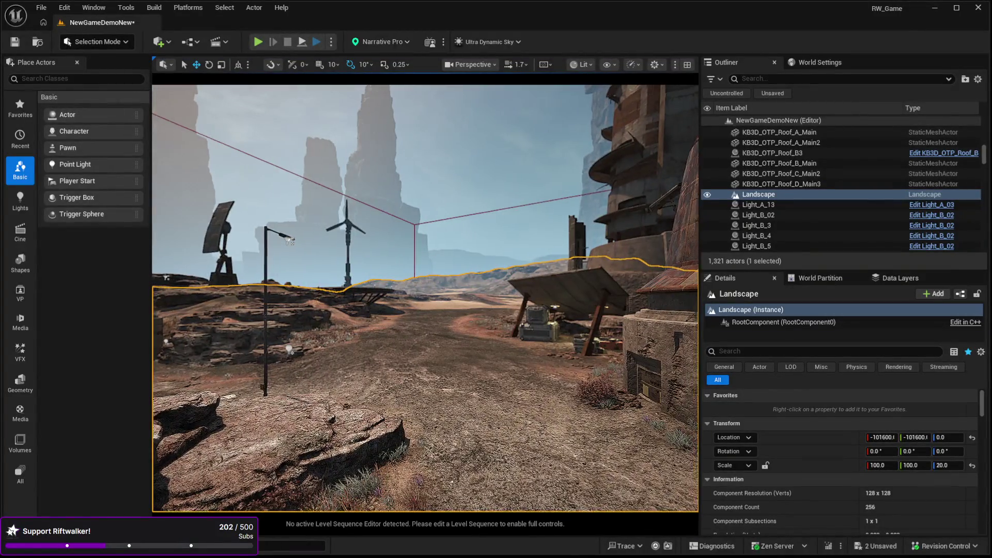
key("w")
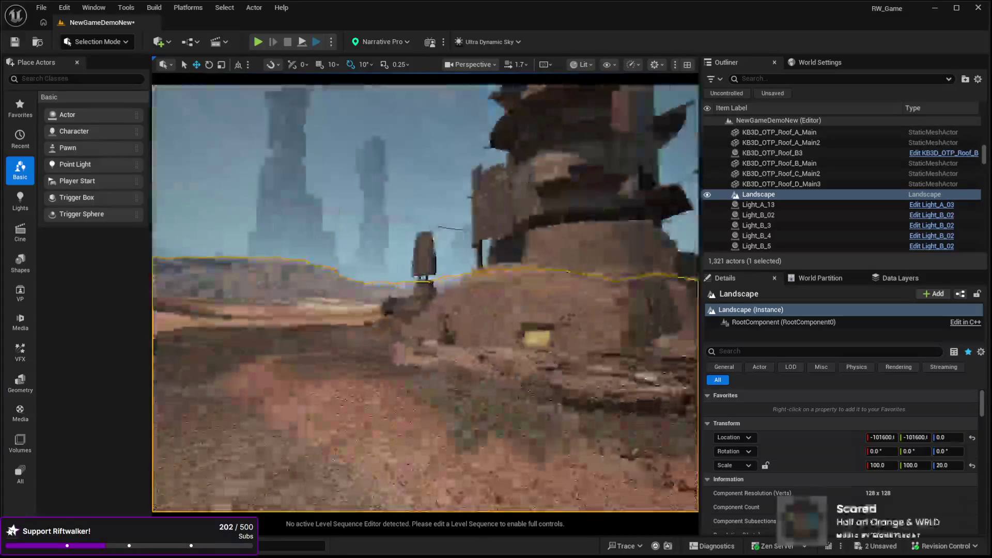
key("w")
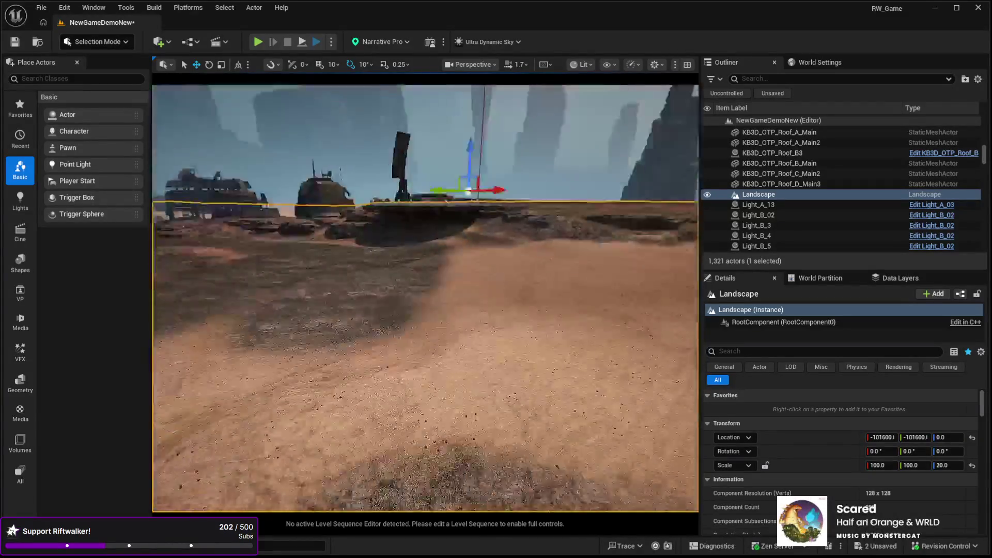
key("s")
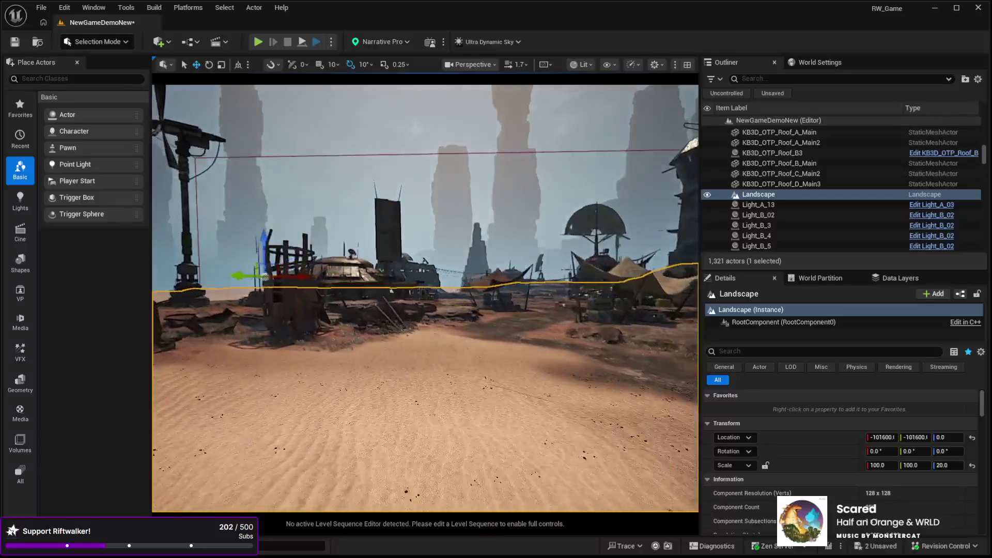
key("w")
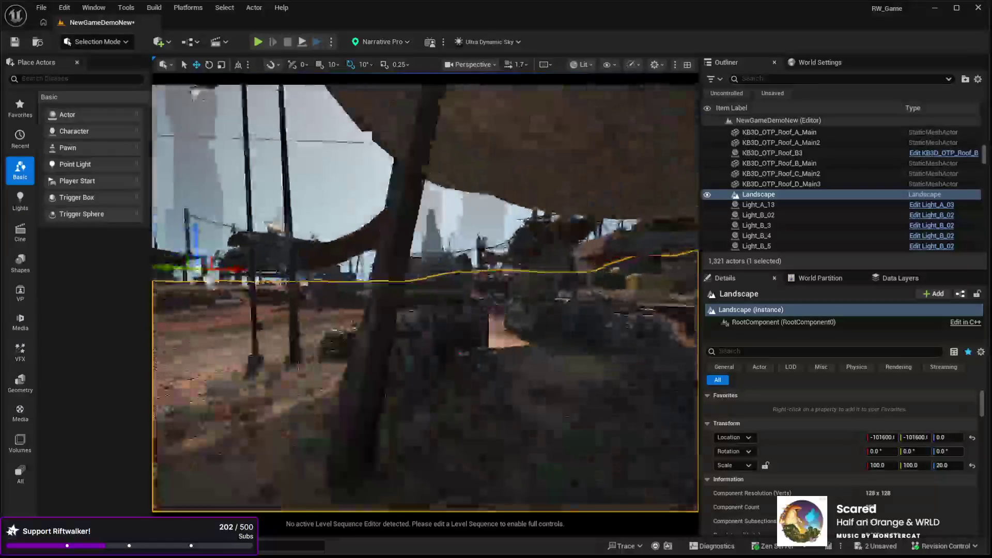
key("w")
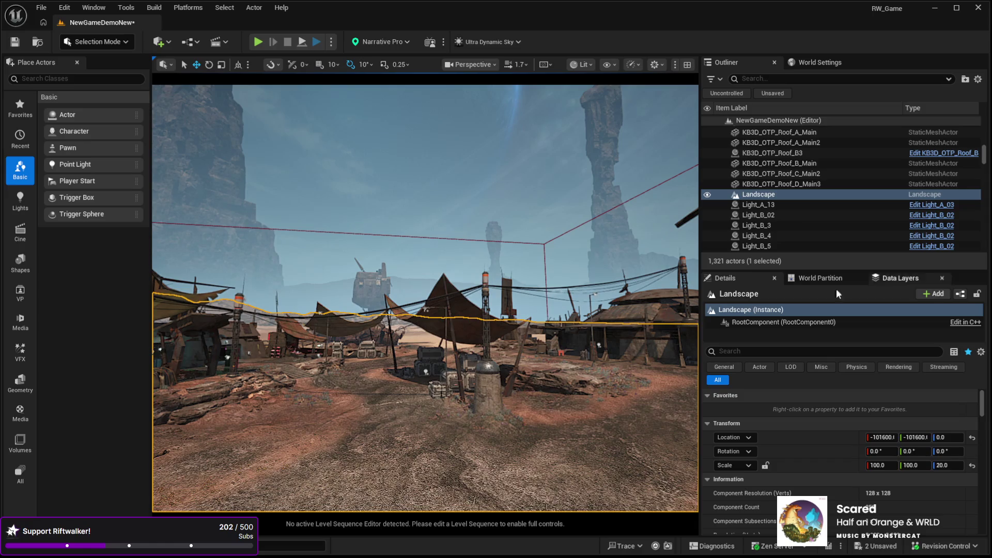
key("w")
key("w")
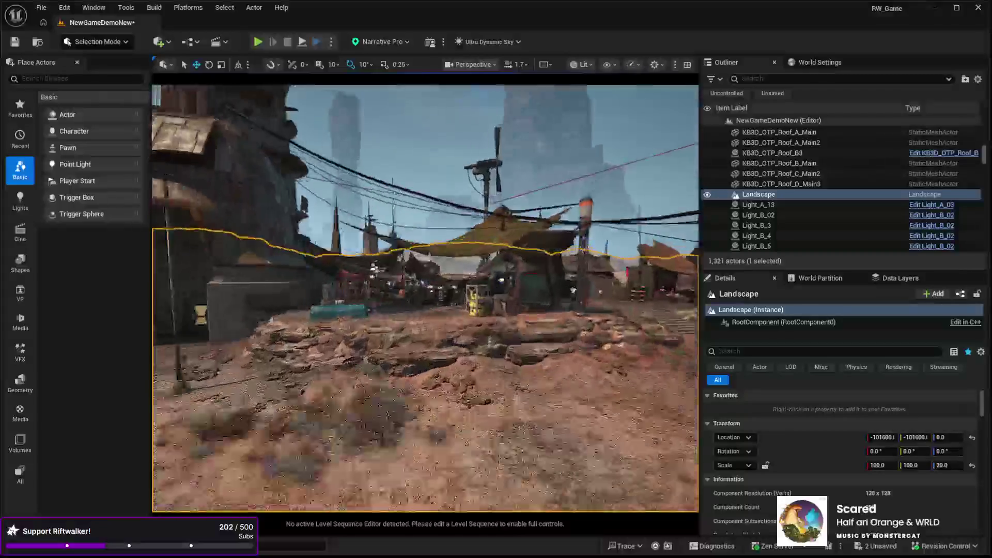
key("w")
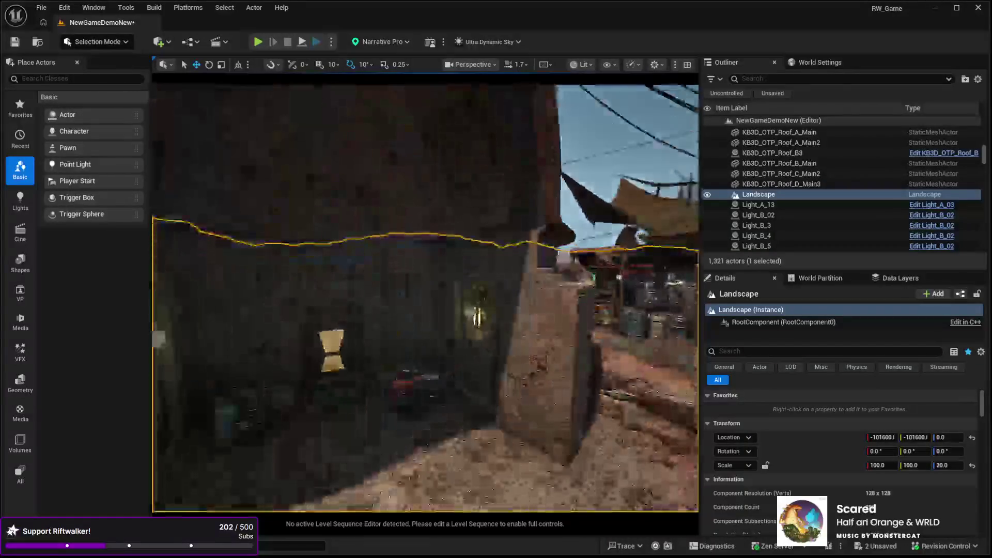
key("w")
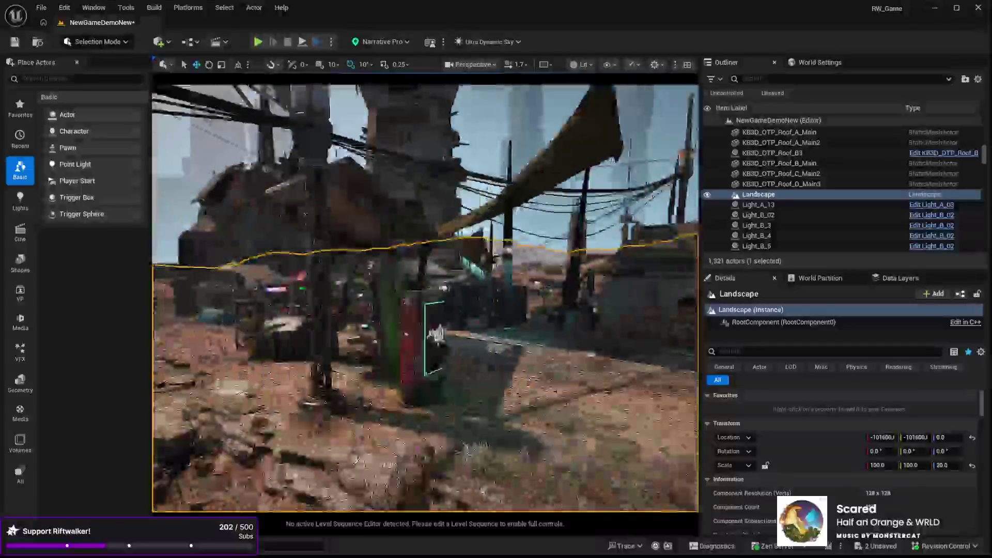
key("w")
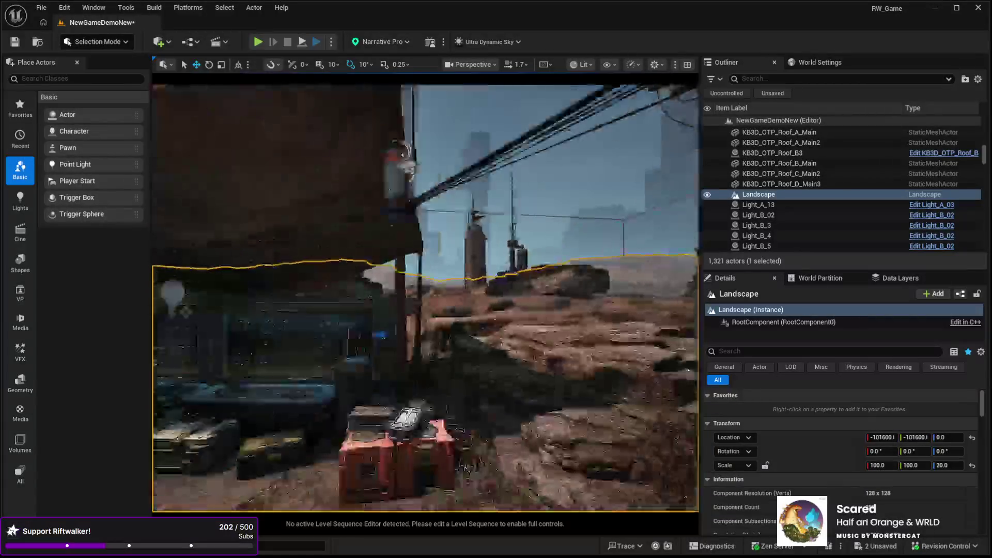
key("w")
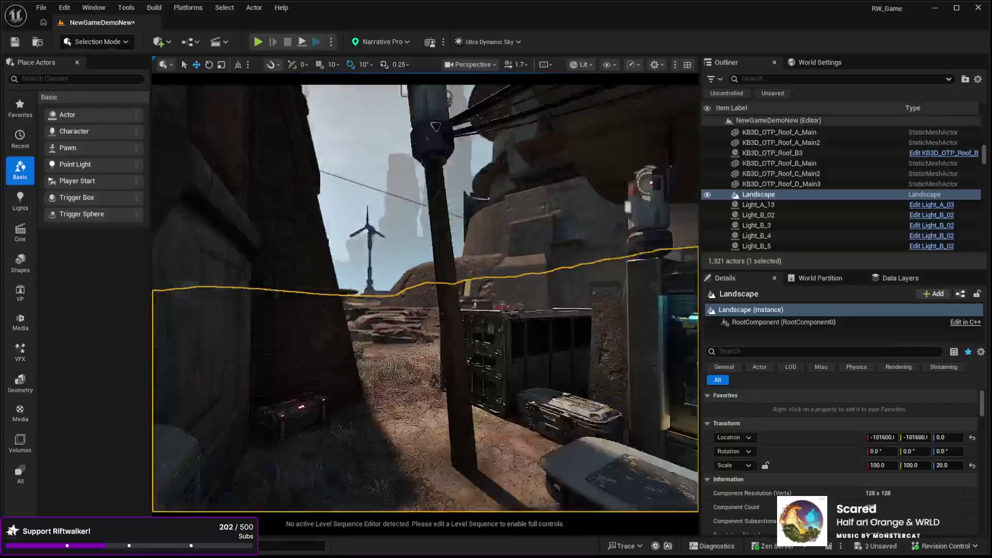
key("w")
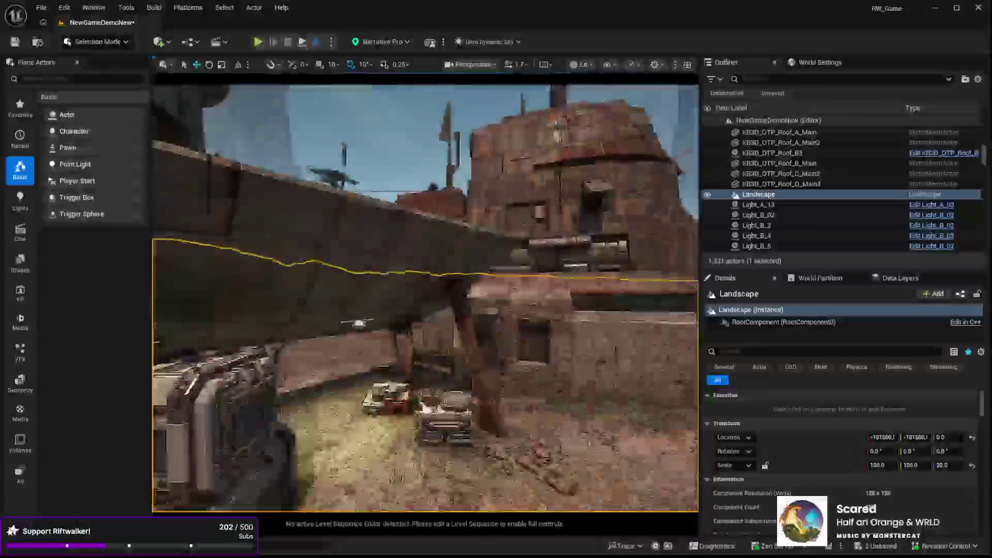
key("w")
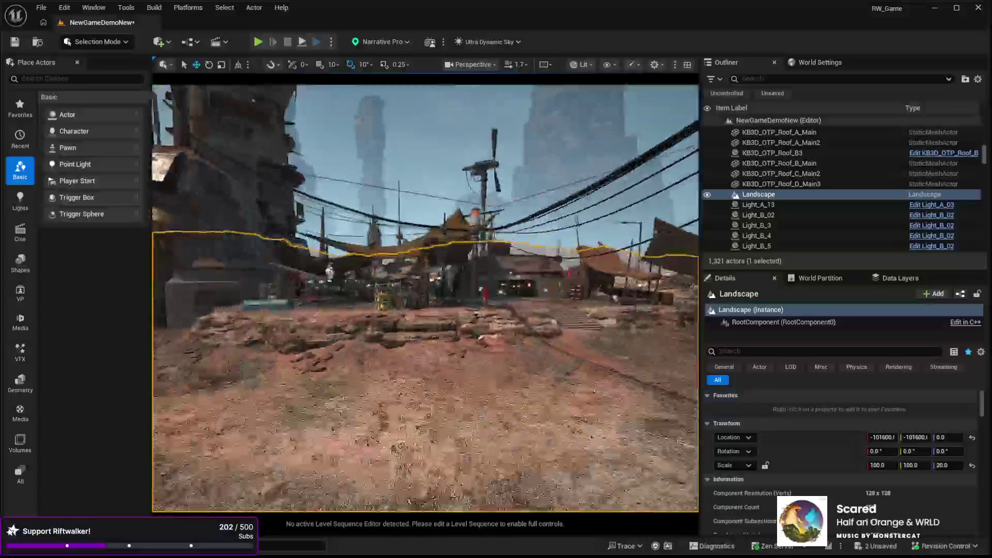
key("w")
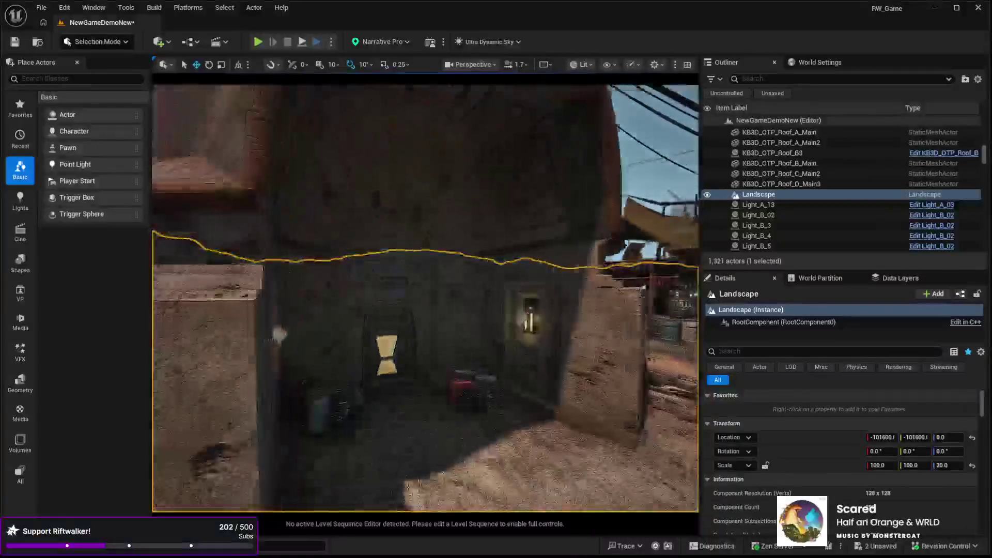
left_click_drag(425, 298, 465, 298)
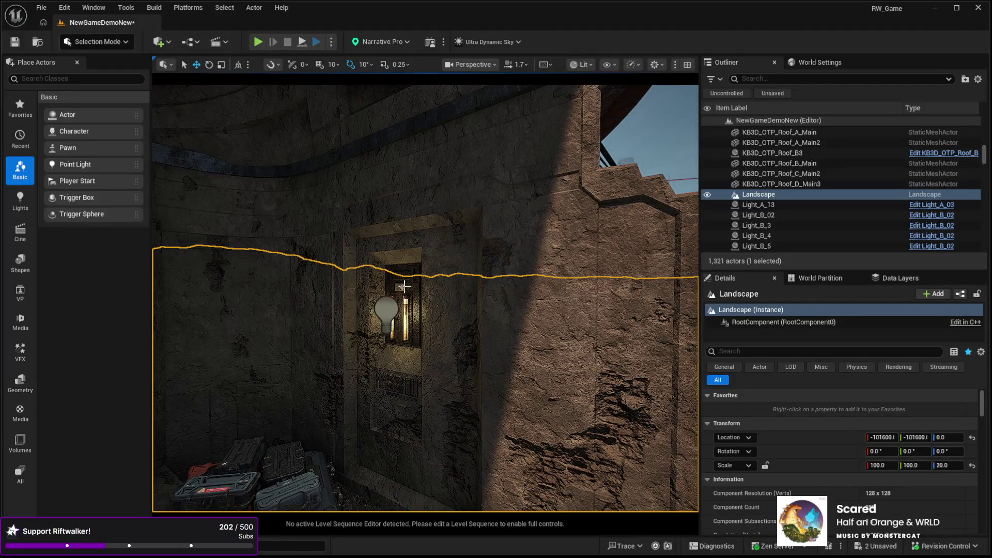
scroll(527, 217, "down", 8)
left_click(503, 228)
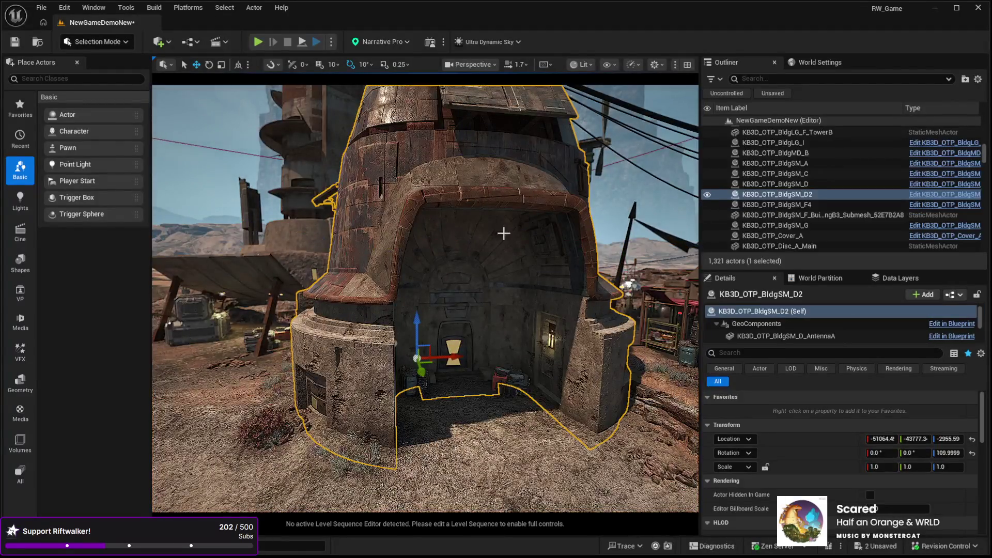
scroll(445, 191, "up", 8)
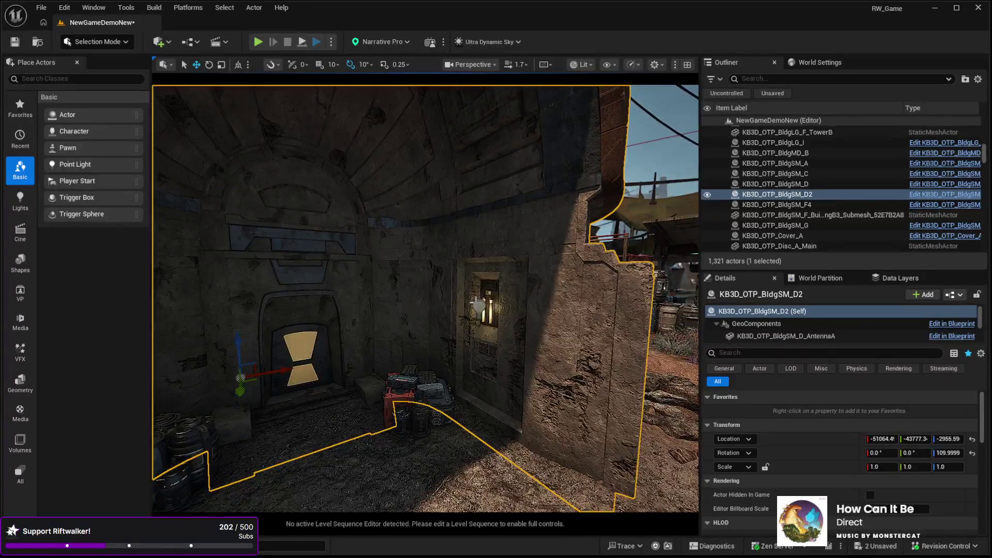
left_click(479, 306)
key("f")
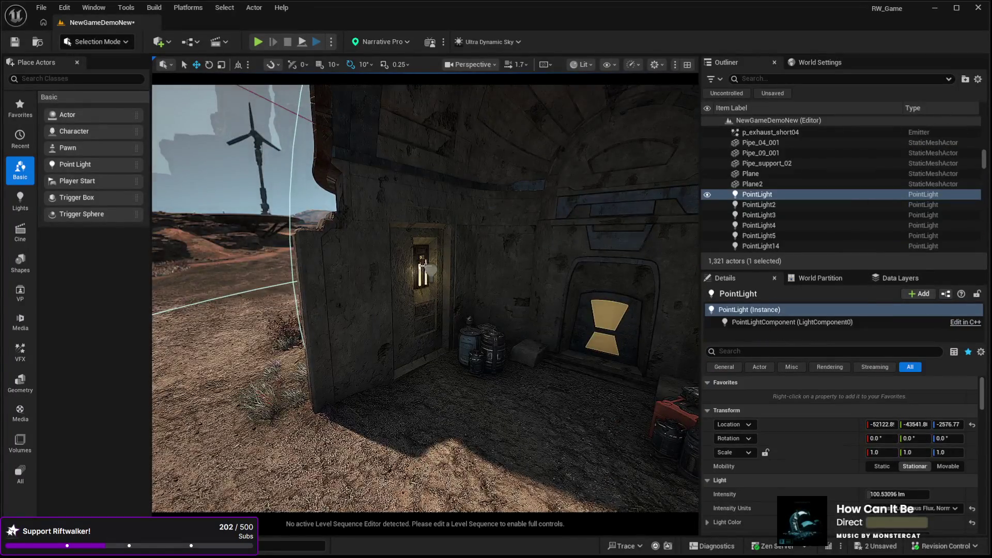
left_click_drag(431, 273, 447, 329)
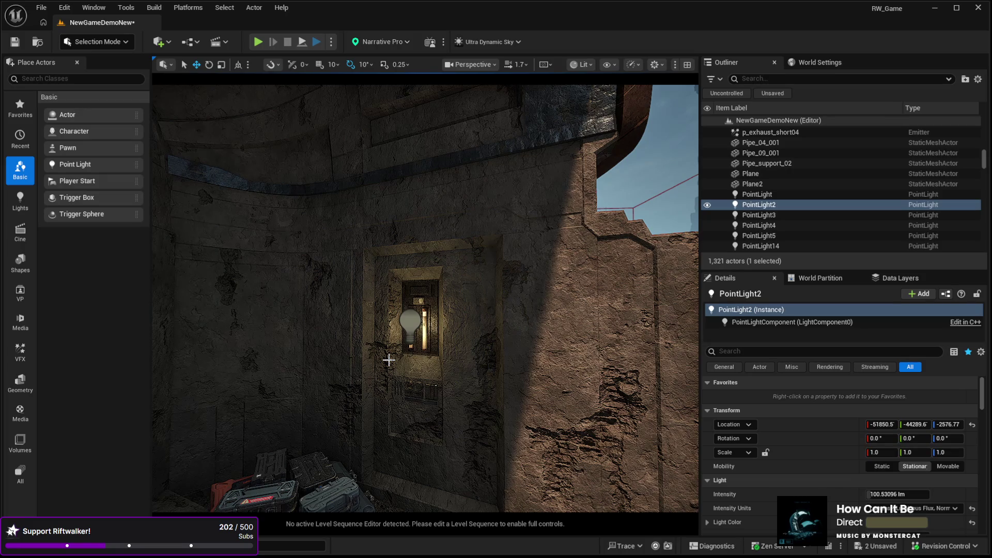
mouse_move(382, 365)
left_mouse_down()
mouse_move(392, 357)
mouse_move(413, 372)
left_mouse_up()
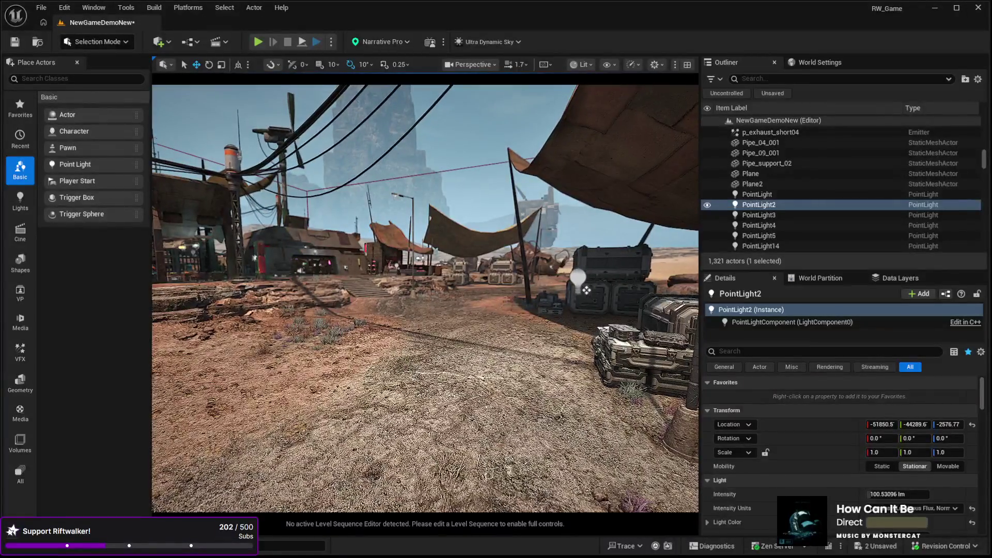
Start a playtest and run up the stairs through the market to the neon-sign stall.
left_click(479, 454)
key("alt+p")
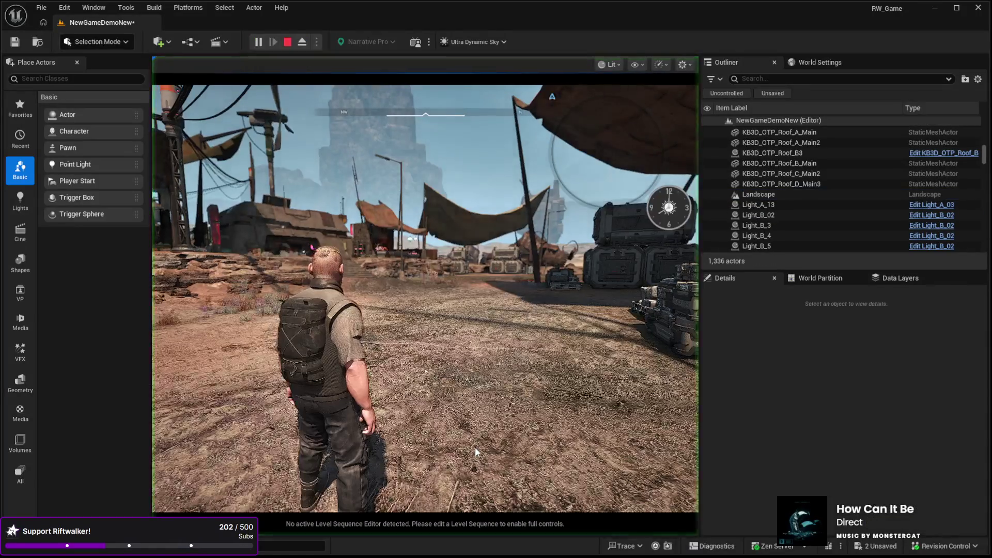
key("w")
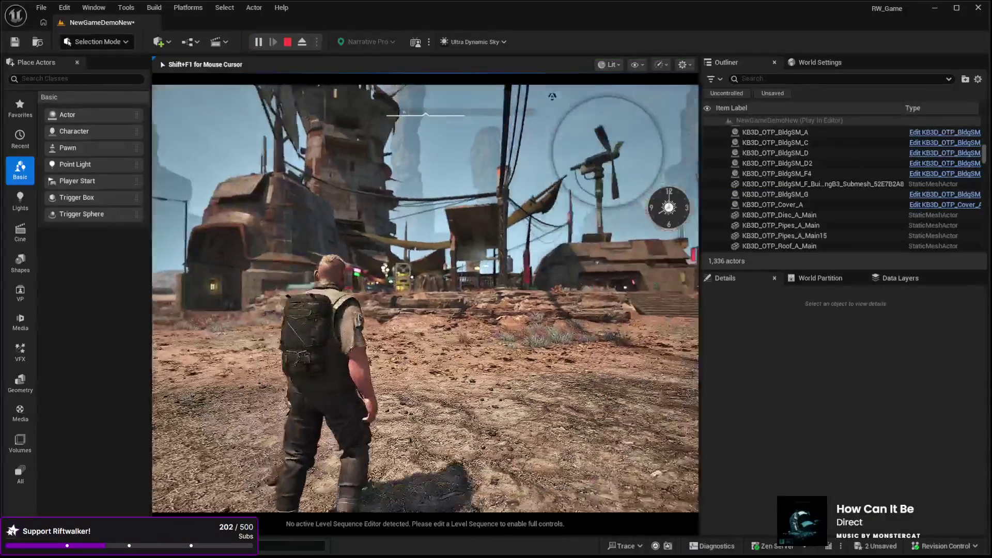
key("w")
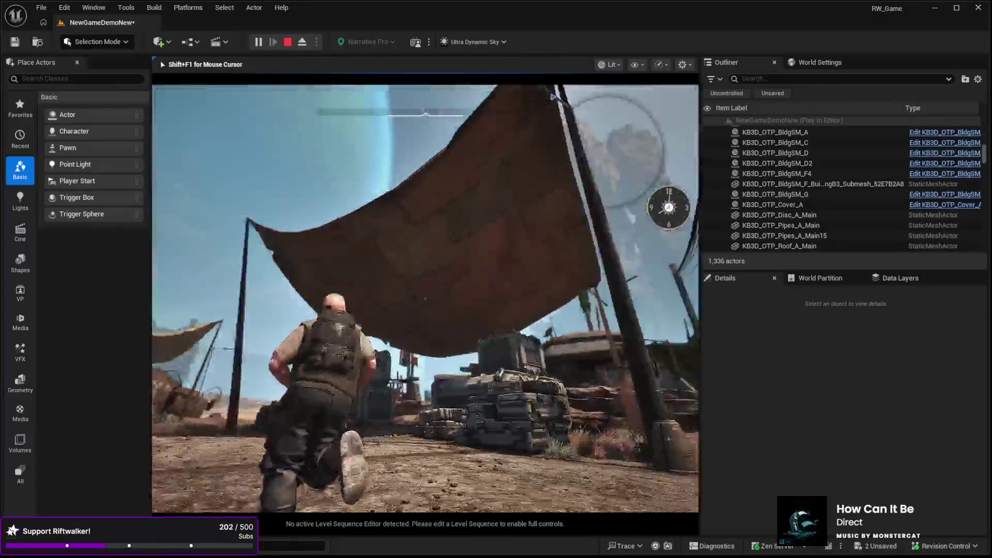
key("w")
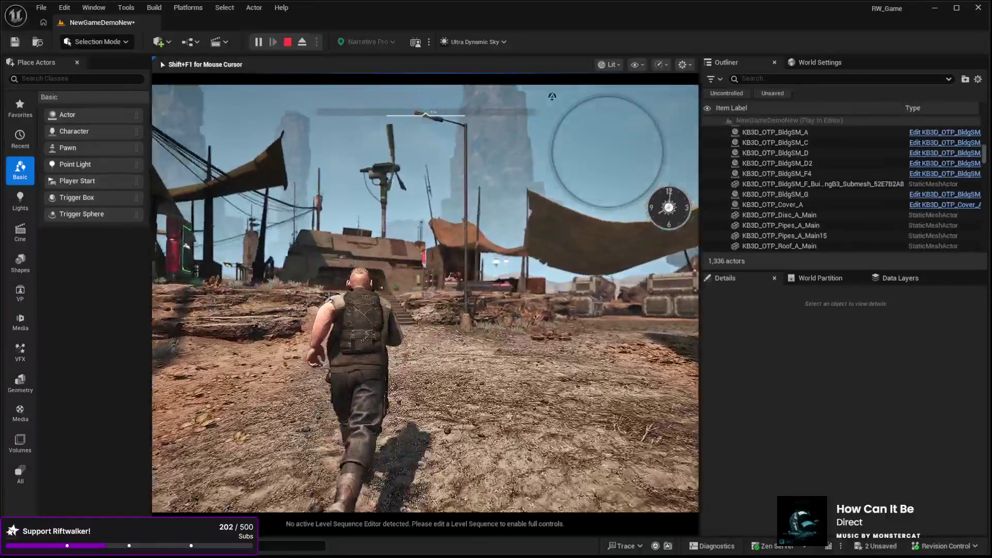
key("w")
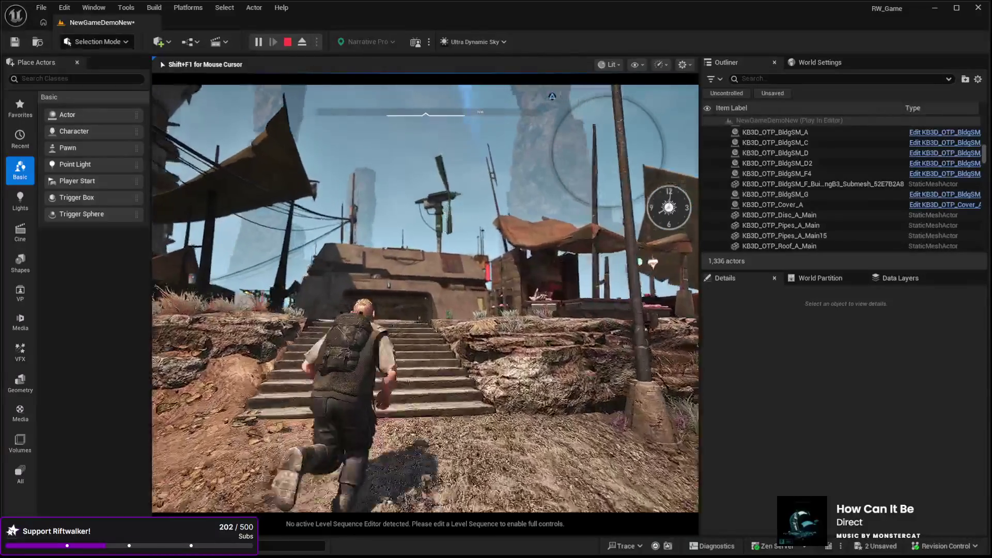
key("w")
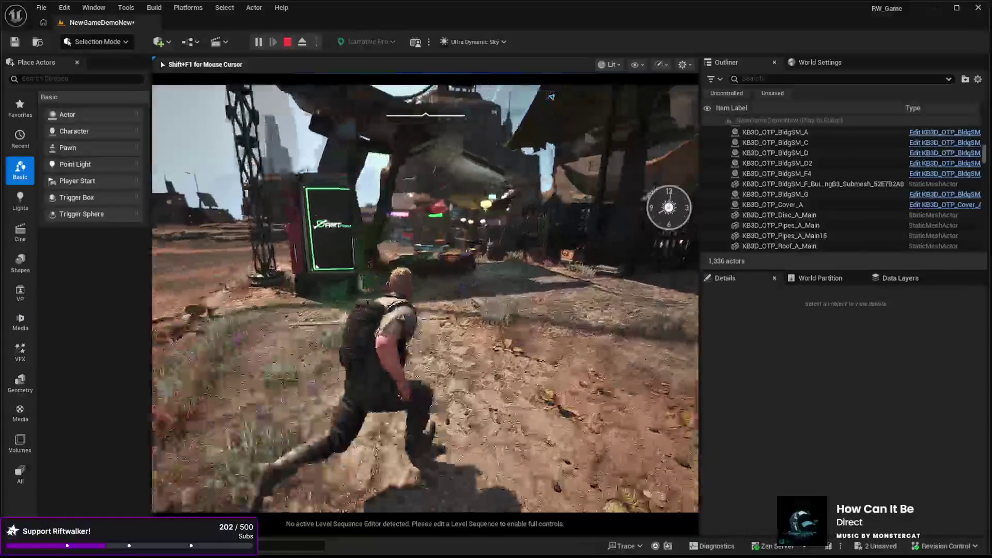
key("w")
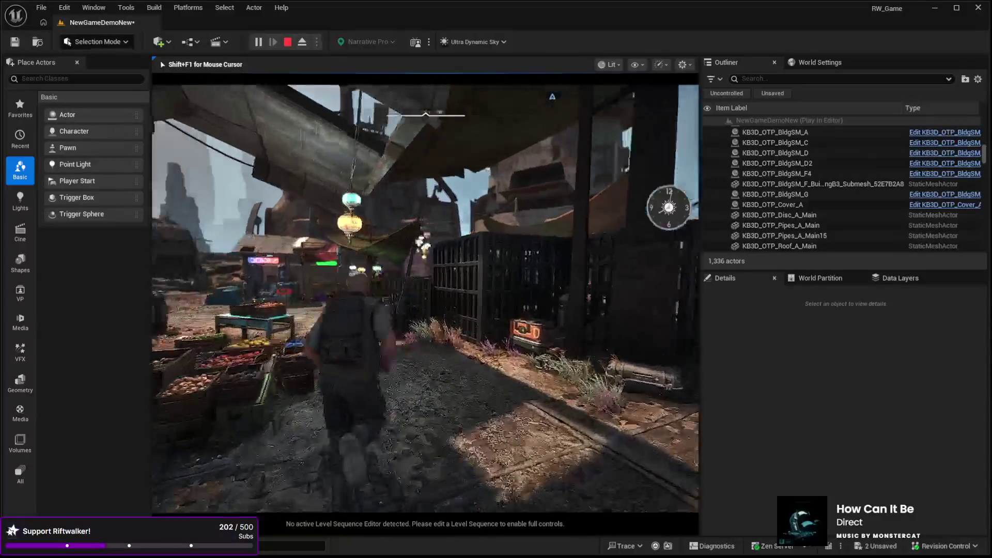
key("w")
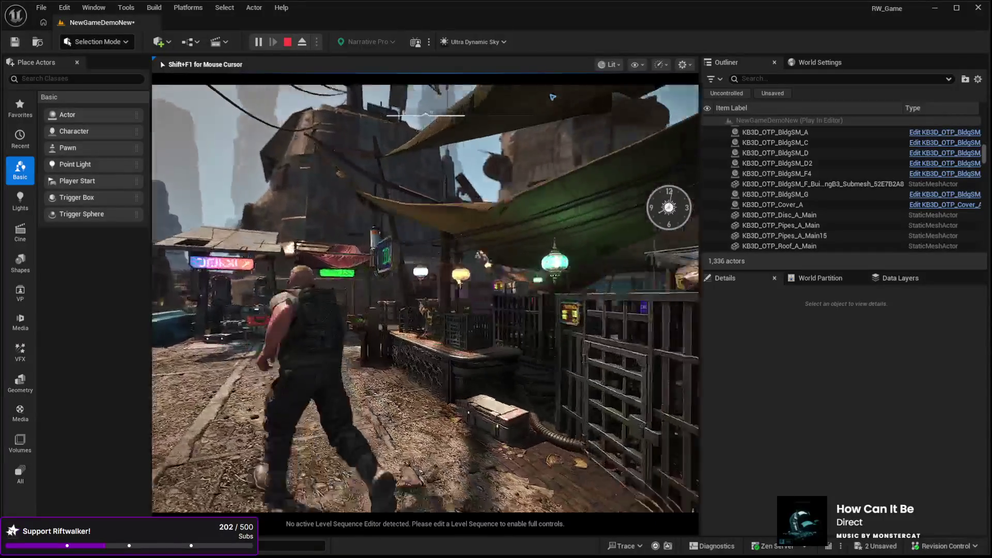
key("w")
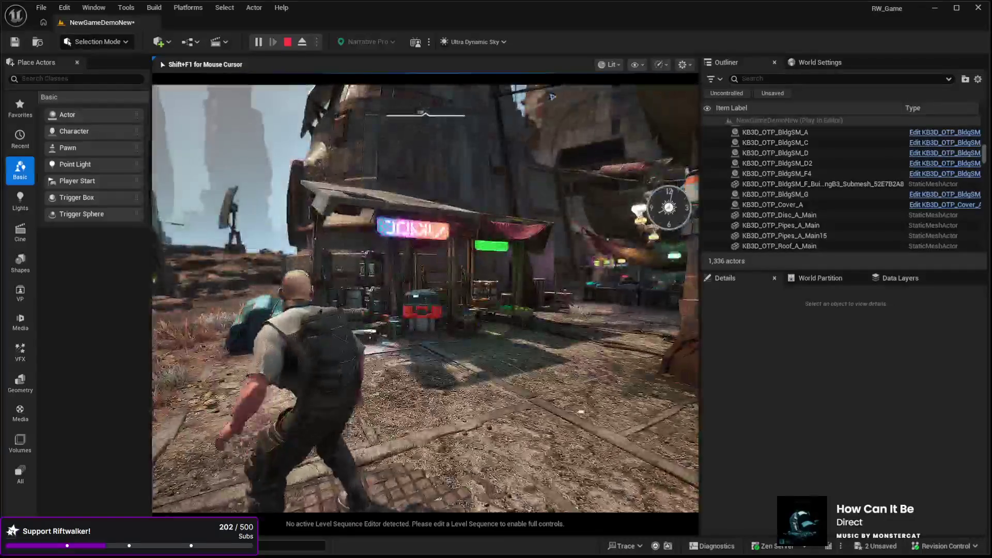
Loop past the green-neon stalls, the tower and metal frame, back toward the neon sign.
key("w")
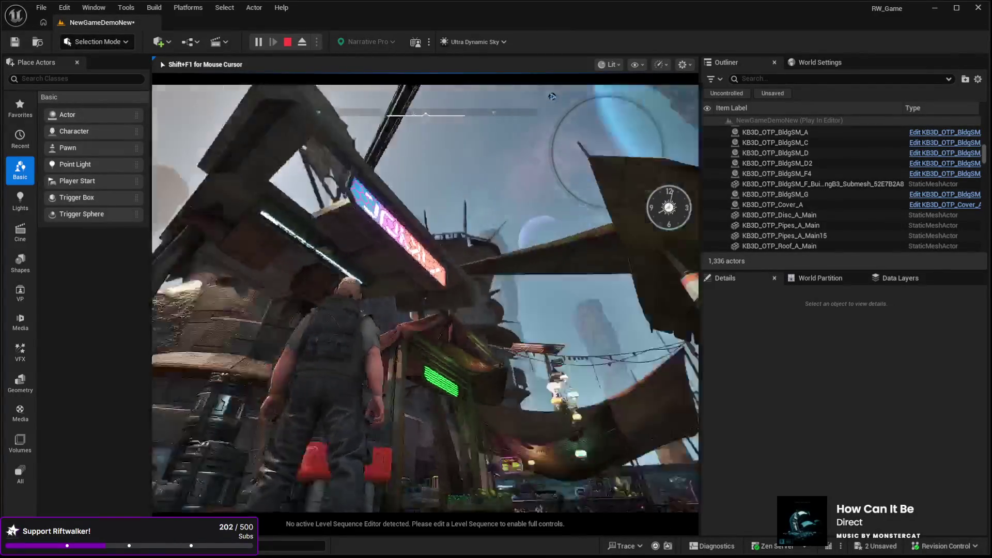
key("w")
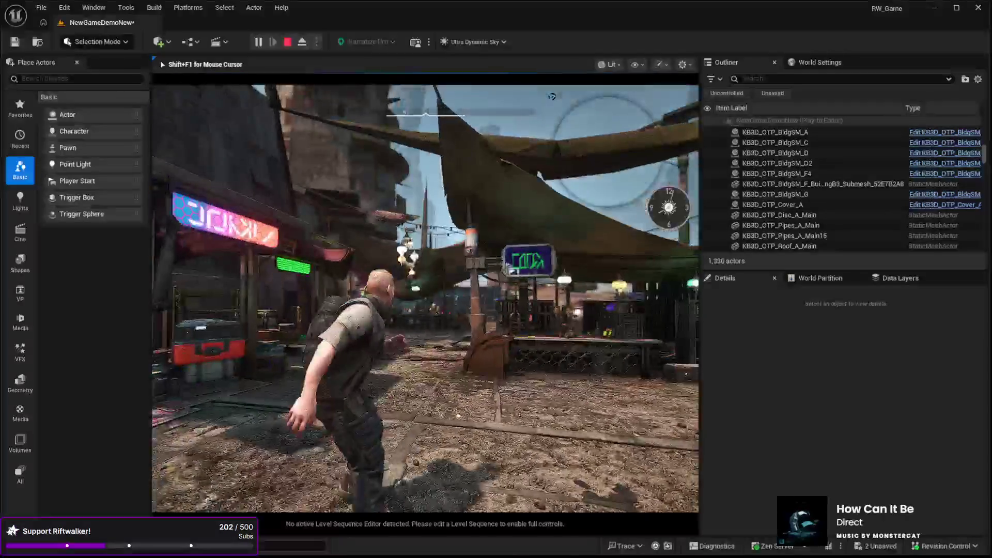
key("w")
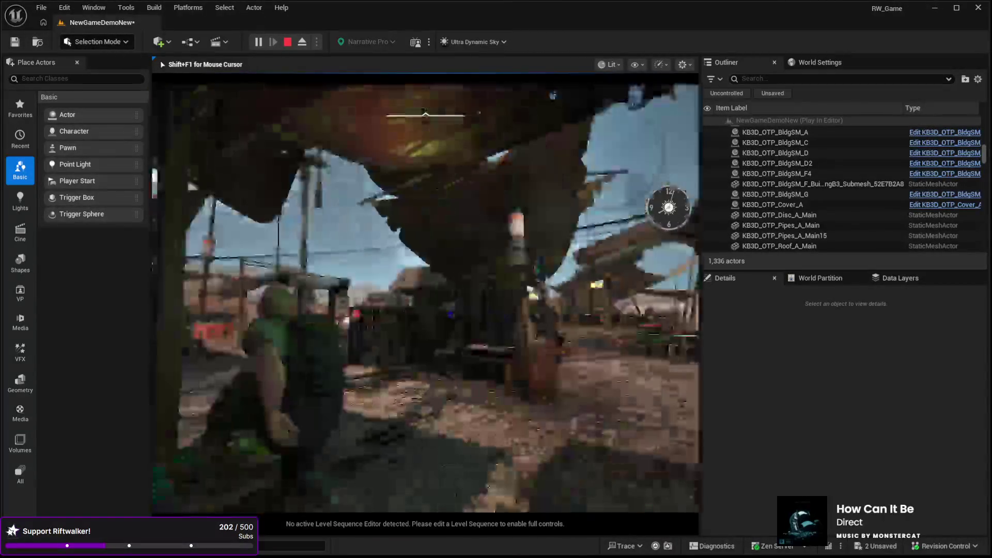
key("w")
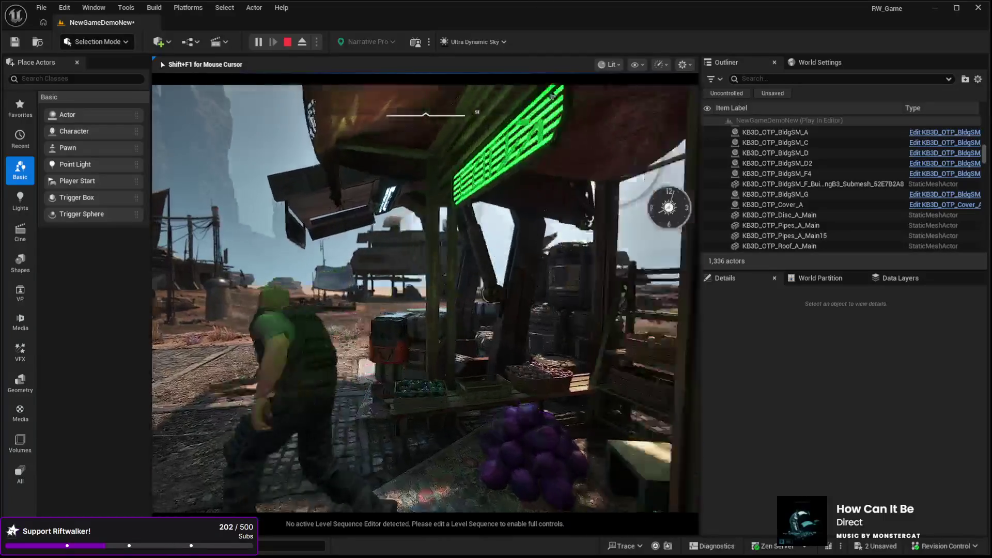
key("w")
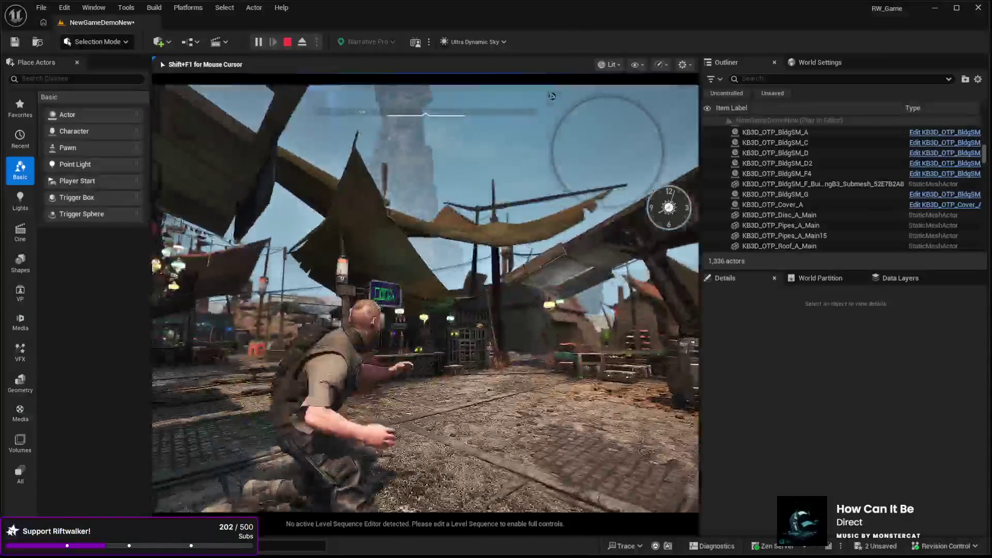
key("w")
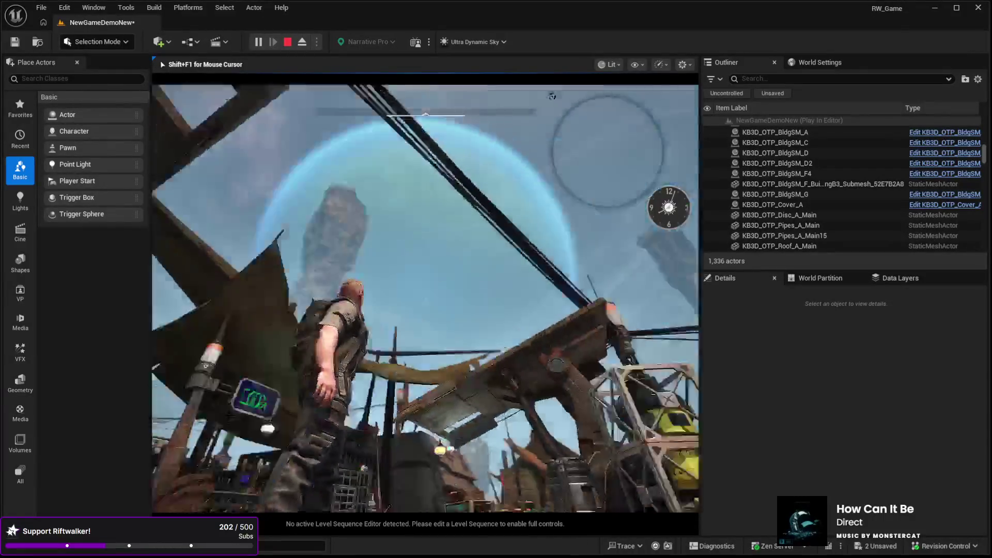
key("w")
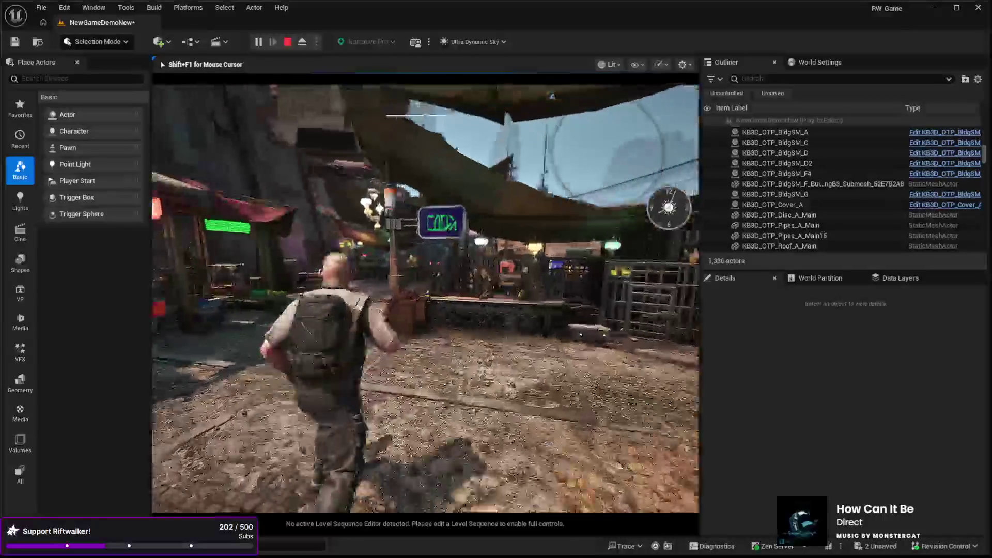
key("w")
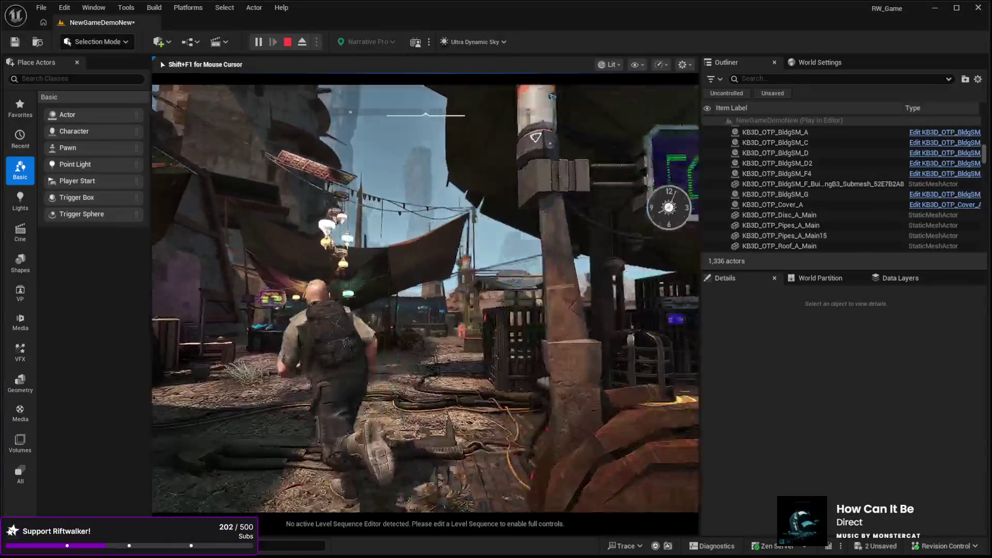
Run by the fruit stall and blue crate, stop the playtest, and focus the Cue3 neon-hum sound.
key("w")
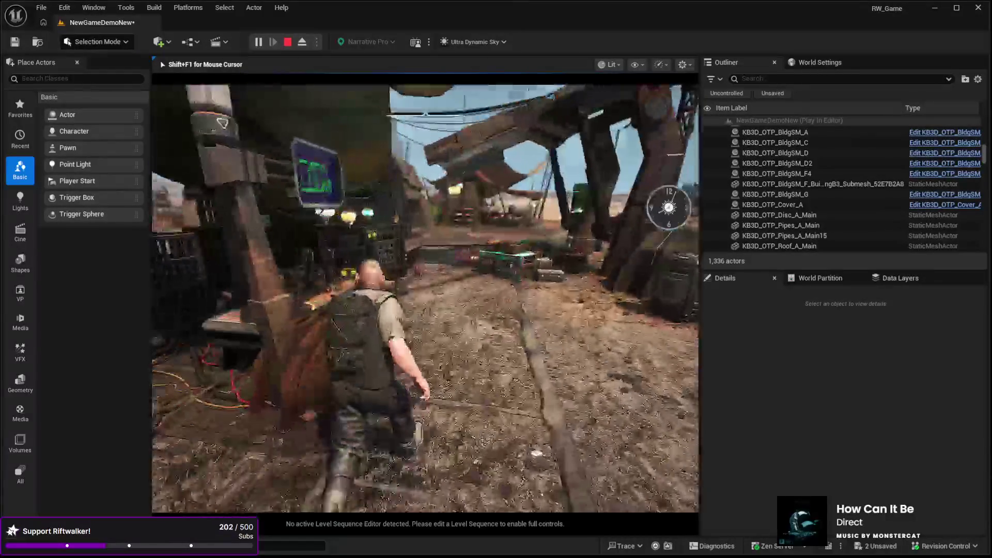
key("w")
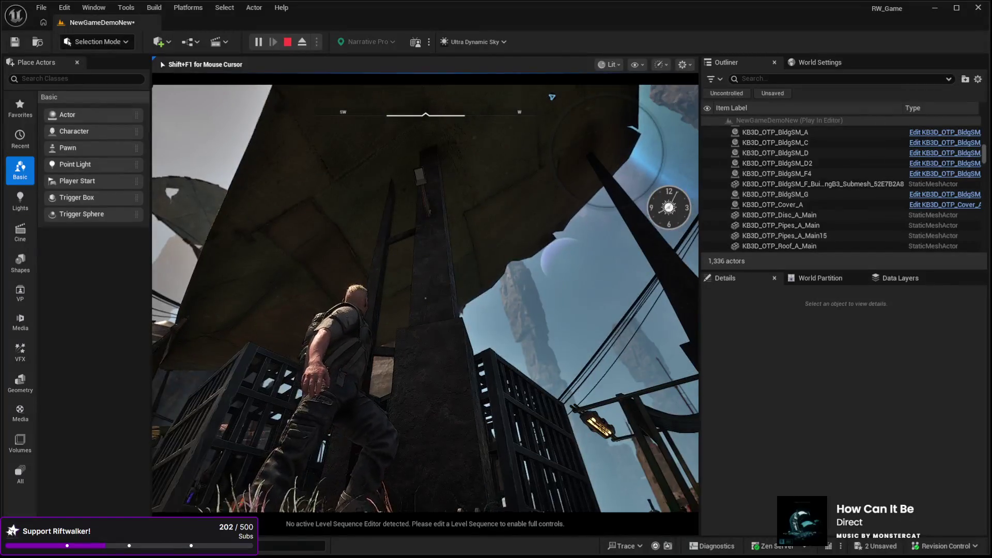
key("w")
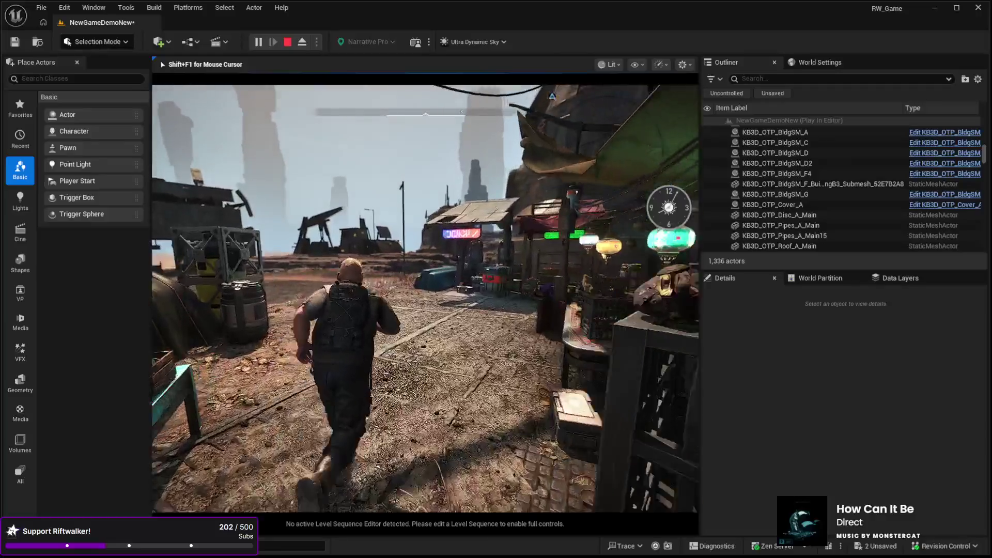
key("w")
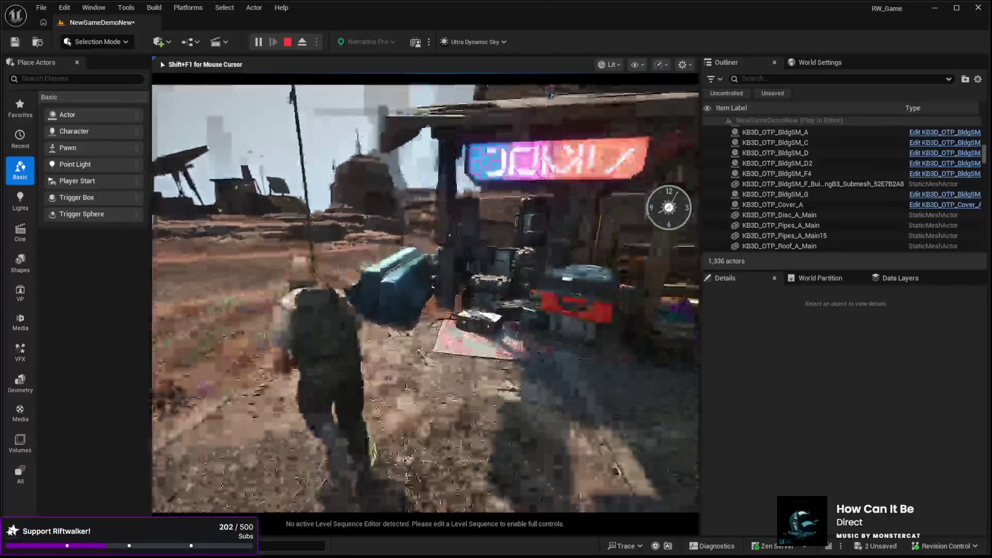
key("w")
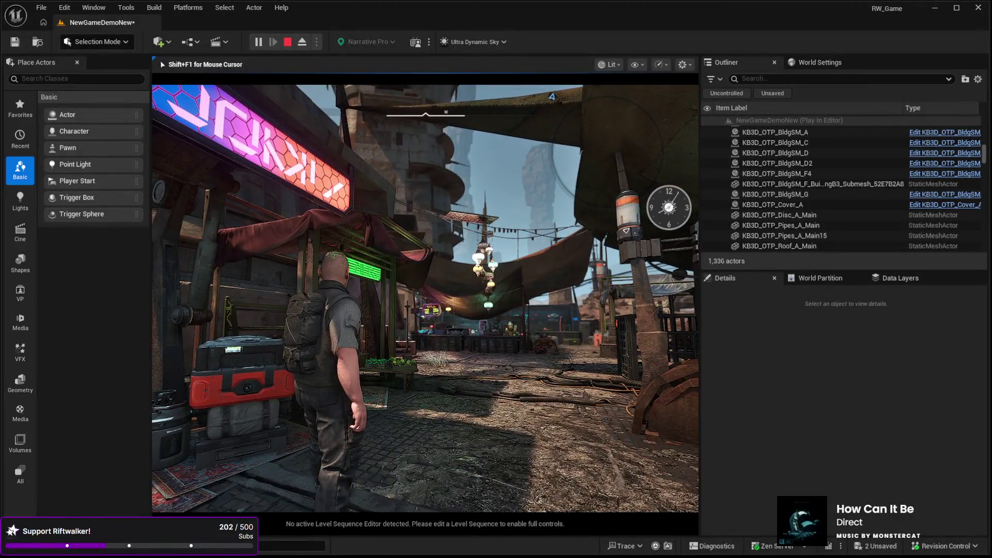
key("Escape")
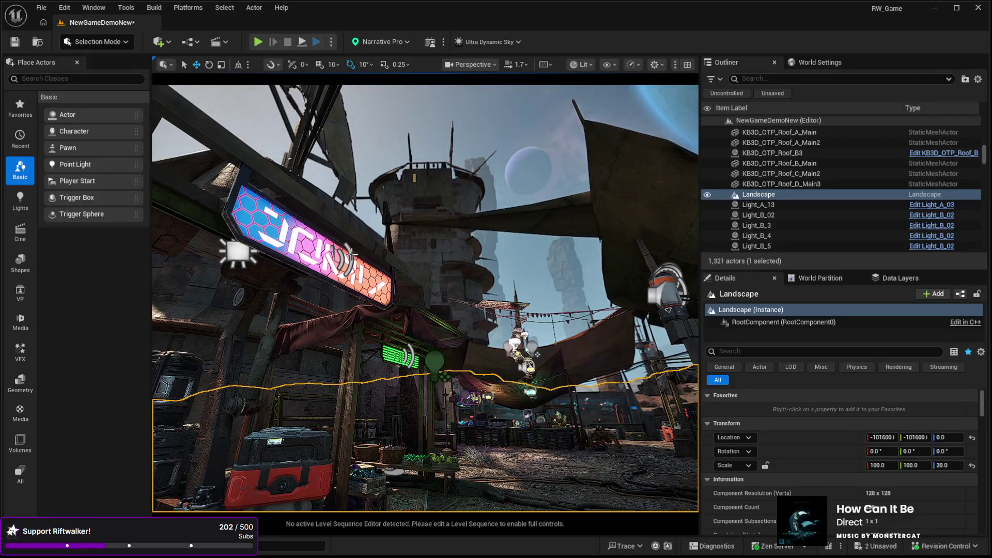
left_click(411, 355)
key("f")
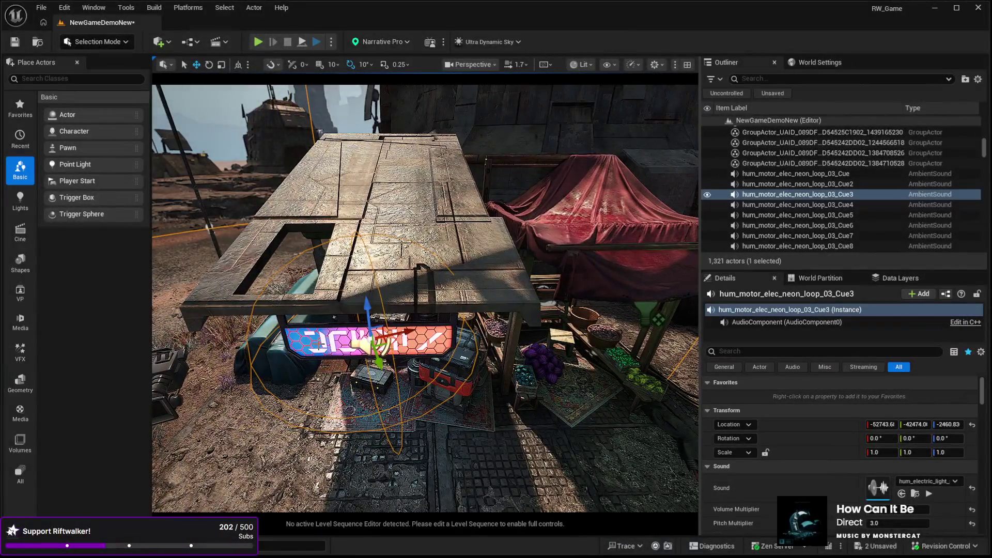
Duplicate the Cue3 neon-hum sound and place the copy on the green neon sign.
key("ctrl+d")
left_click_drag(384, 347, 608, 310)
key("f")
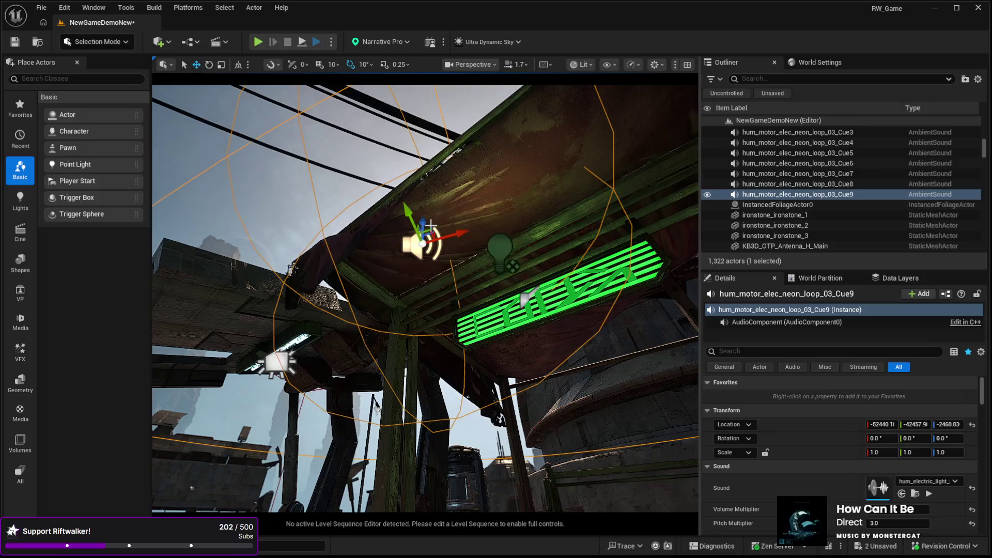
left_click_drag(428, 229, 539, 278)
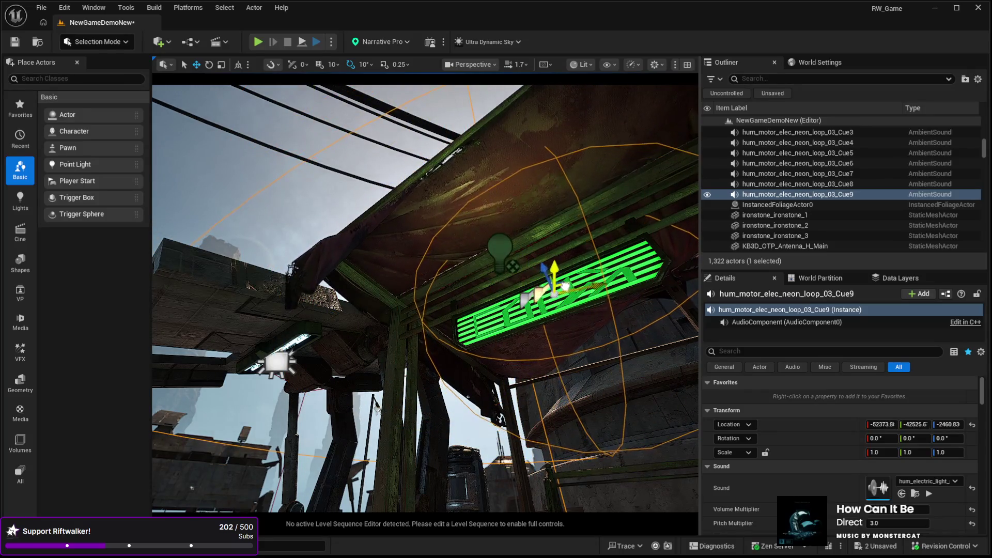
left_click_drag(475, 289, 471, 284)
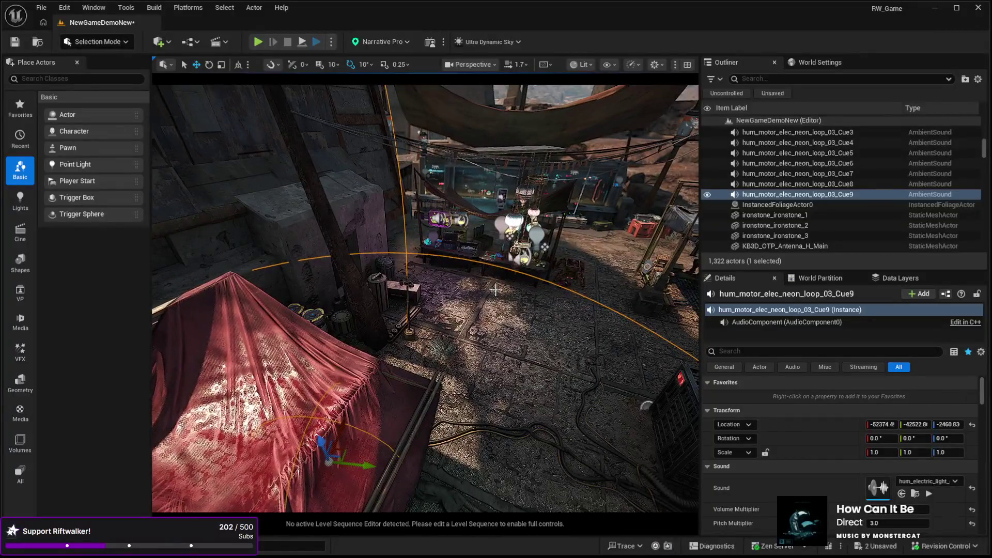
Duplicate the sound once more and shift the new Cue10 copy slightly left.
key("ctrl+d")
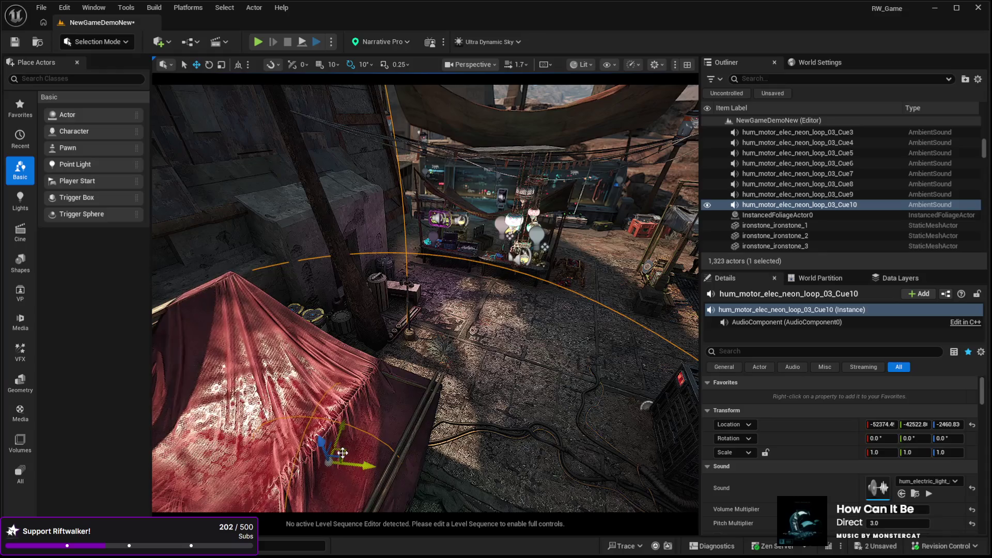
left_click_drag(457, 221, 444, 226)
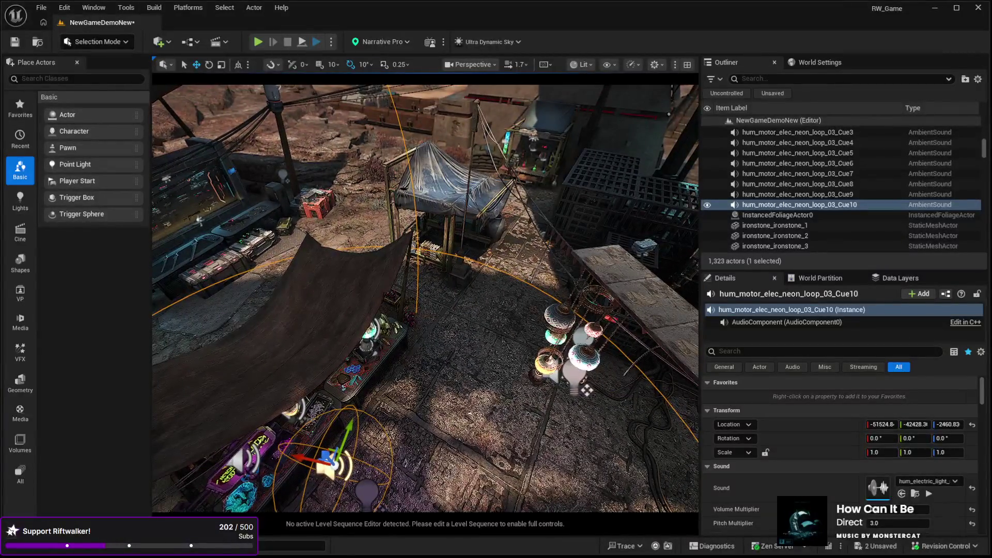
key("f")
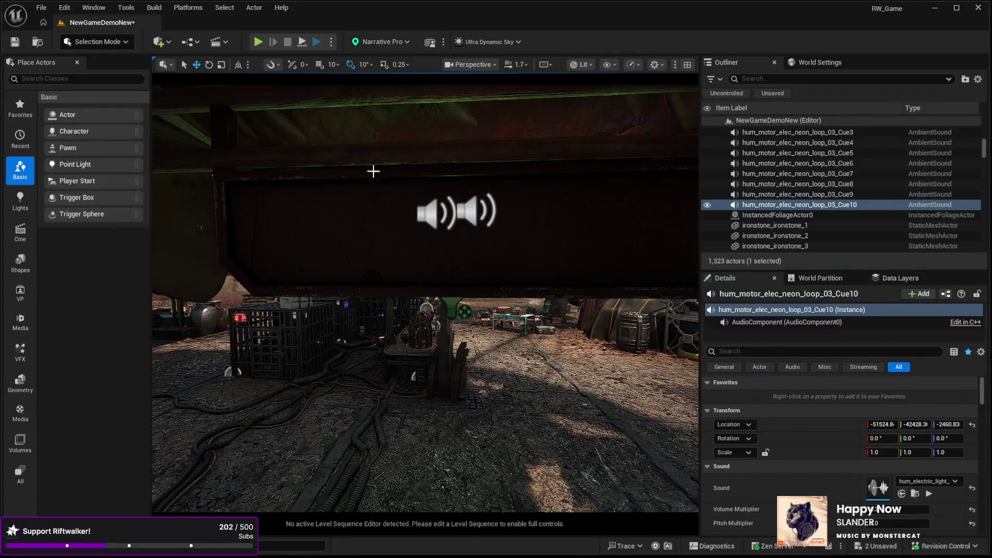
Delete the Cue9 hum sound and move Cue10 beside the pink neon sign.
left_click(427, 215)
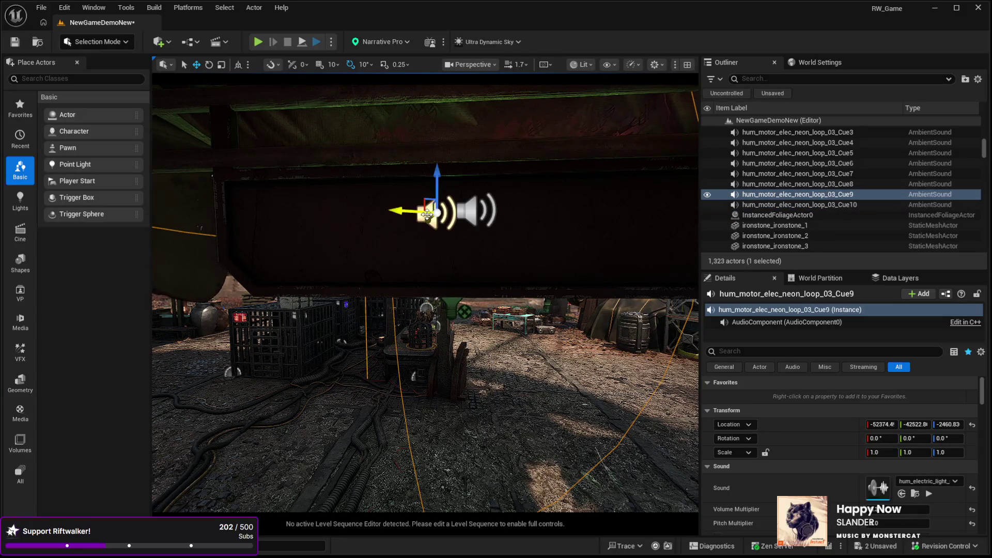
key("Delete")
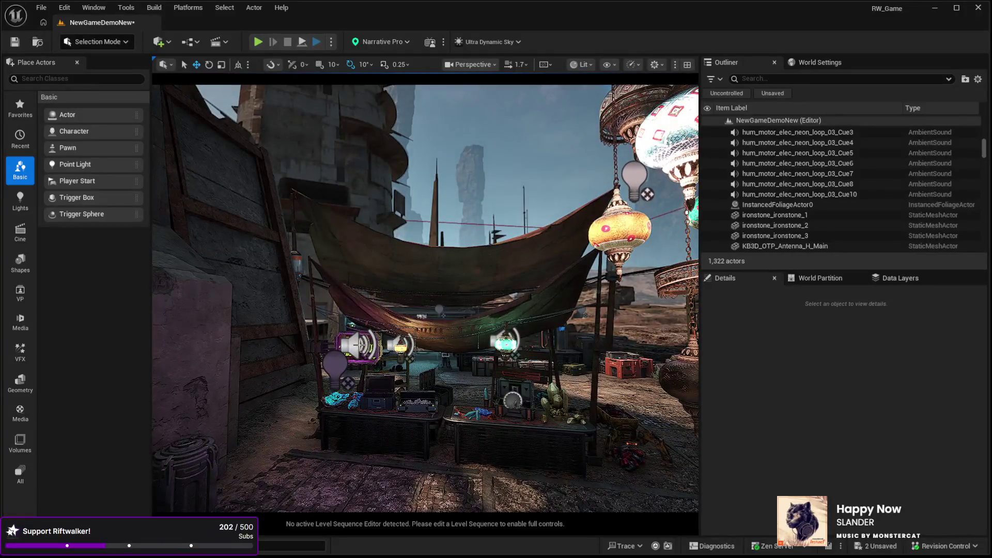
left_click(358, 345)
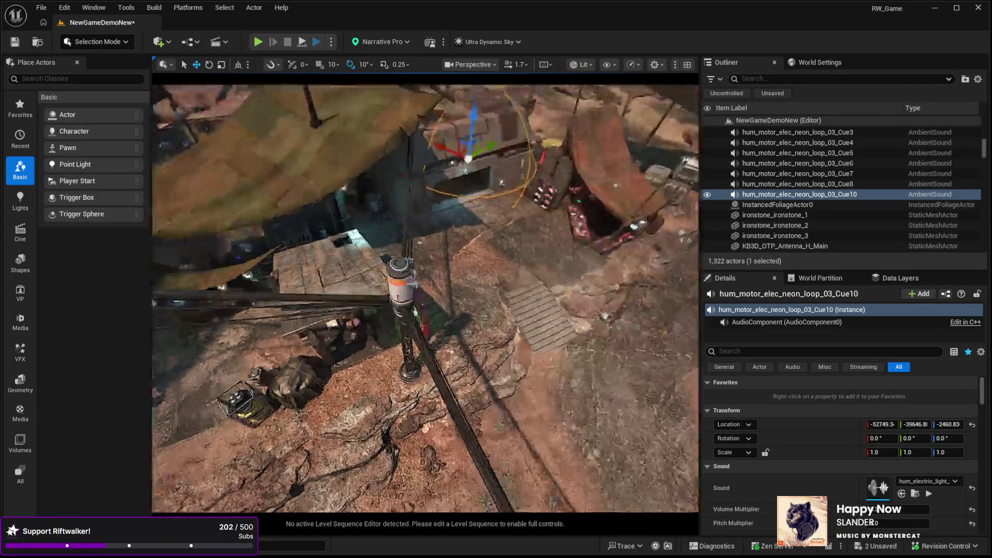
key("f")
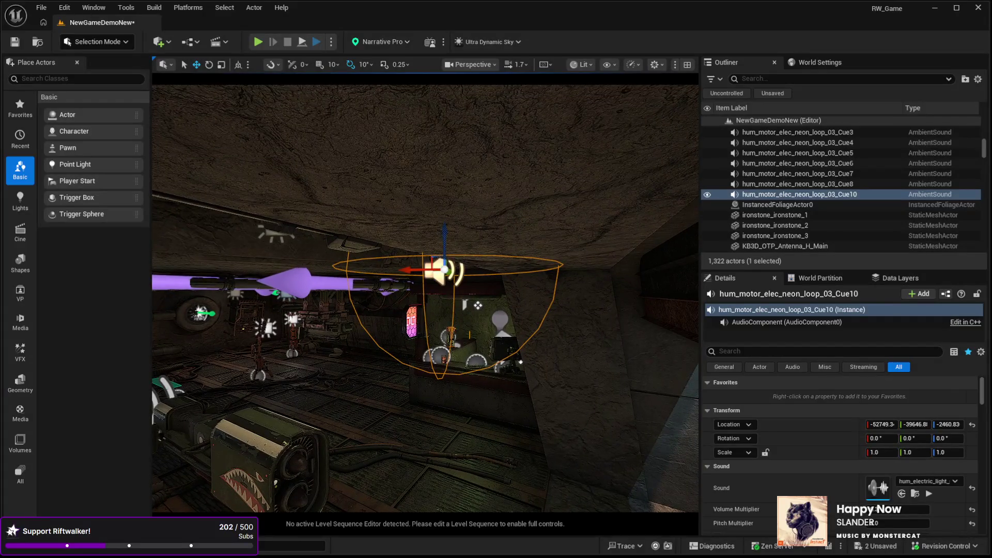
left_click_drag(433, 394, 402, 333)
key("f")
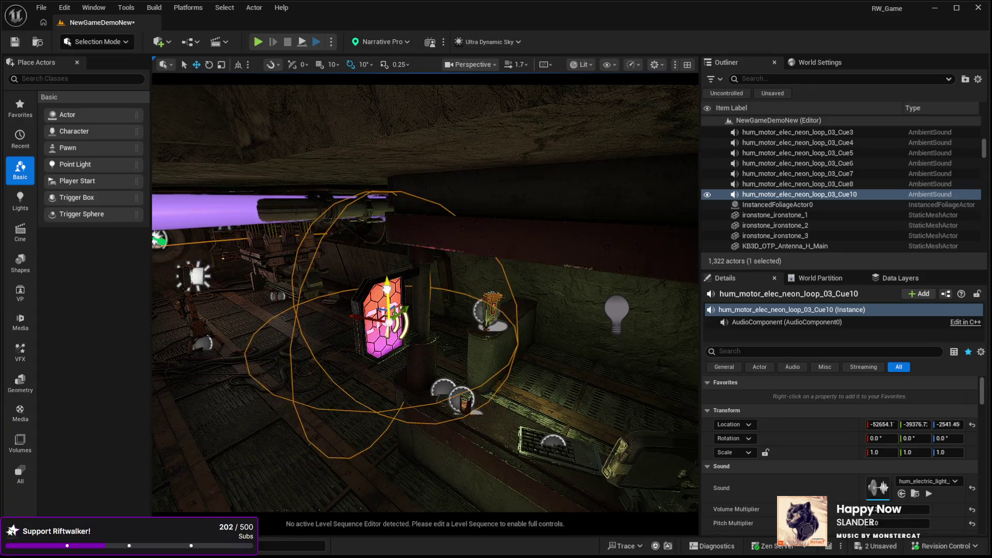
Look toward the wall terminal and select the Data_Processing_Loop_DDM23_Wav_Cue sound actor.
mouse_move(423, 289)
left_mouse_down()
mouse_move(402, 294)
mouse_move(413, 279)
mouse_move(444, 289)
mouse_move(418, 279)
left_mouse_up()
key("w")
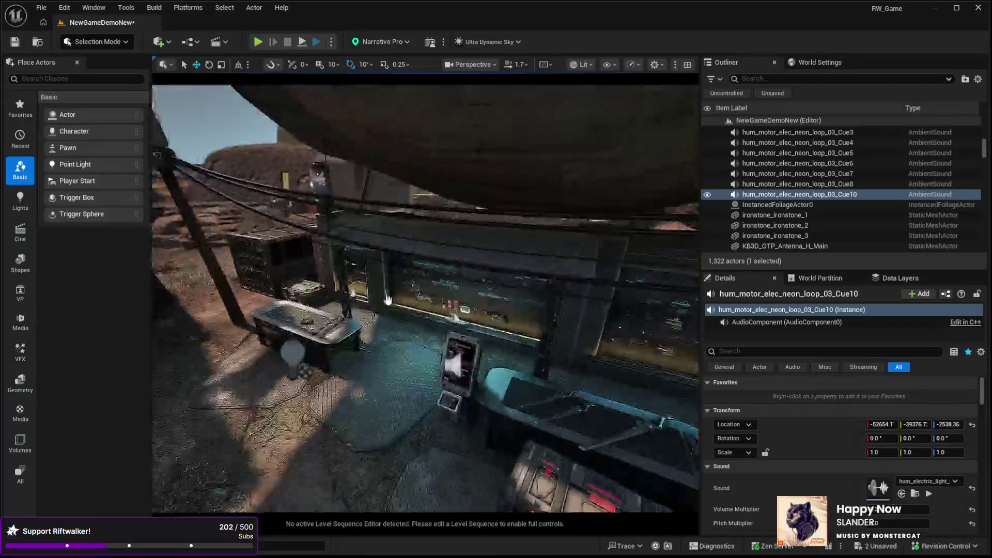
left_click(345, 343)
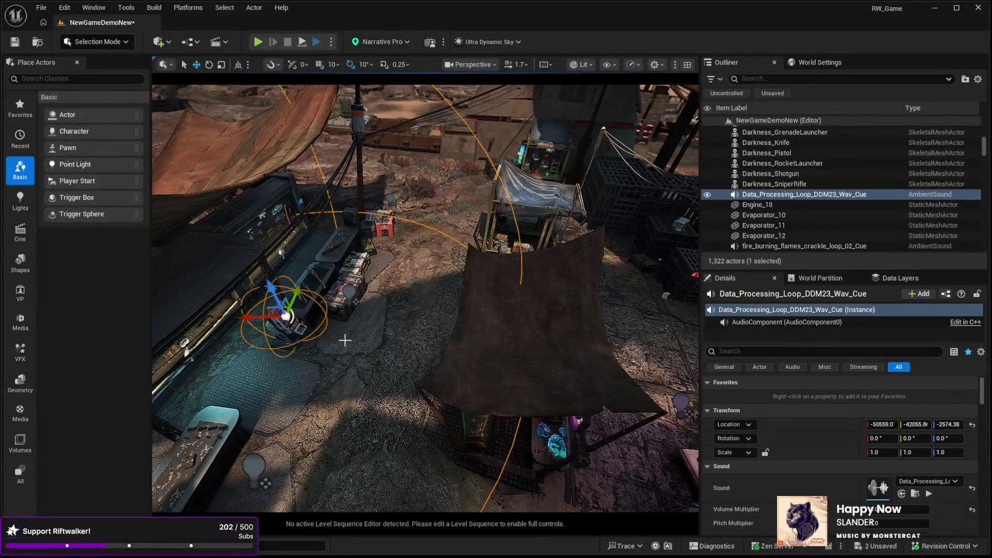
Duplicate the data-processing sound as Cue2 and move it beside the pistol at the wall terminal.
key("ctrl+d")
mouse_move(279, 311)
left_mouse_down()
mouse_move(442, 276)
mouse_move(586, 121)
mouse_move(384, 155)
left_mouse_up()
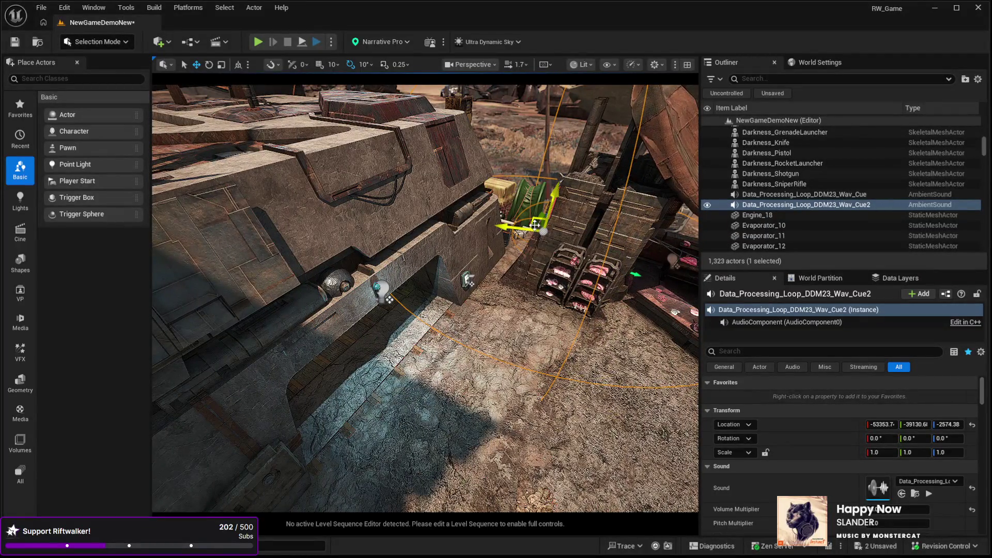
left_click_drag(351, 309, 511, 434)
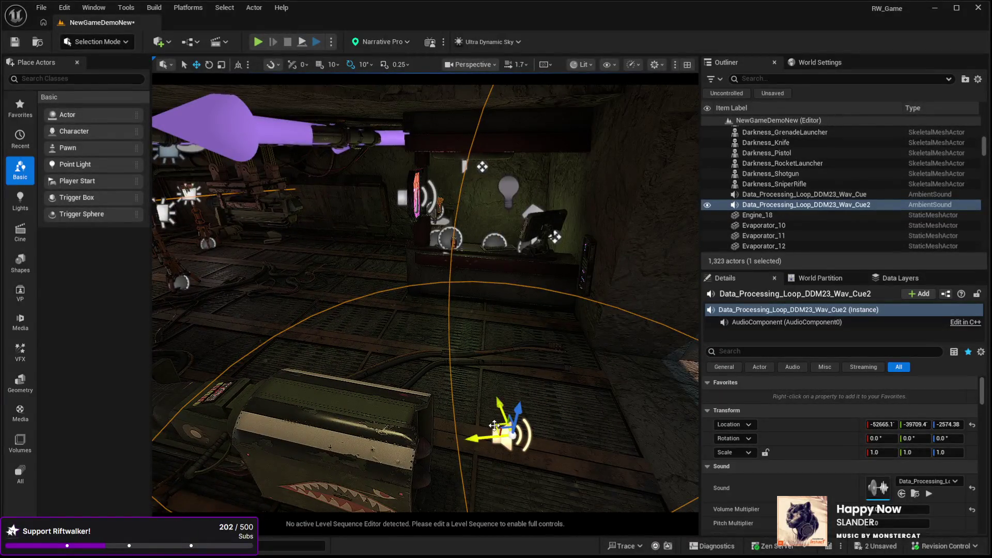
mouse_move(494, 425)
left_mouse_down()
mouse_move(416, 348)
mouse_move(411, 283)
mouse_move(475, 279)
mouse_move(533, 252)
mouse_move(514, 227)
mouse_move(535, 227)
mouse_move(656, 405)
left_mouse_up()
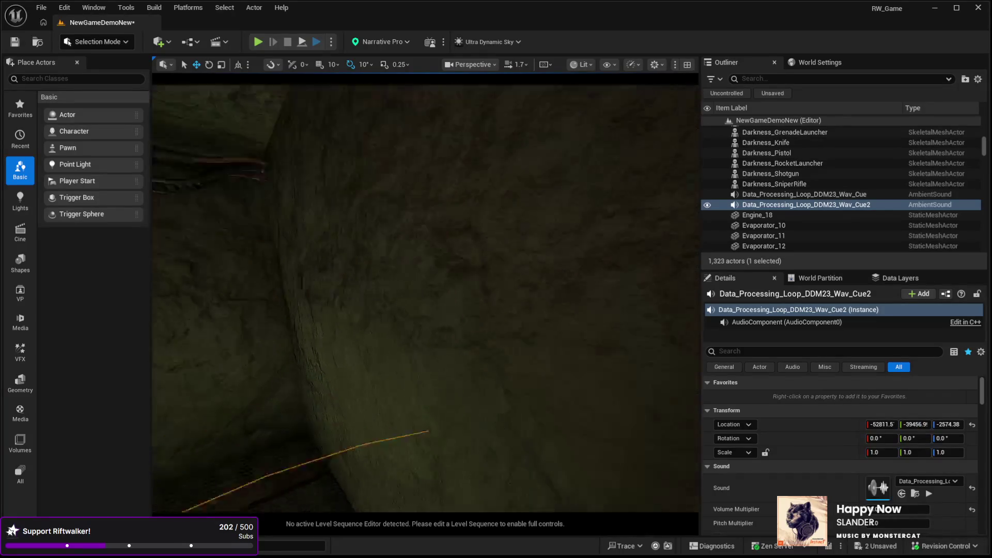
key("f")
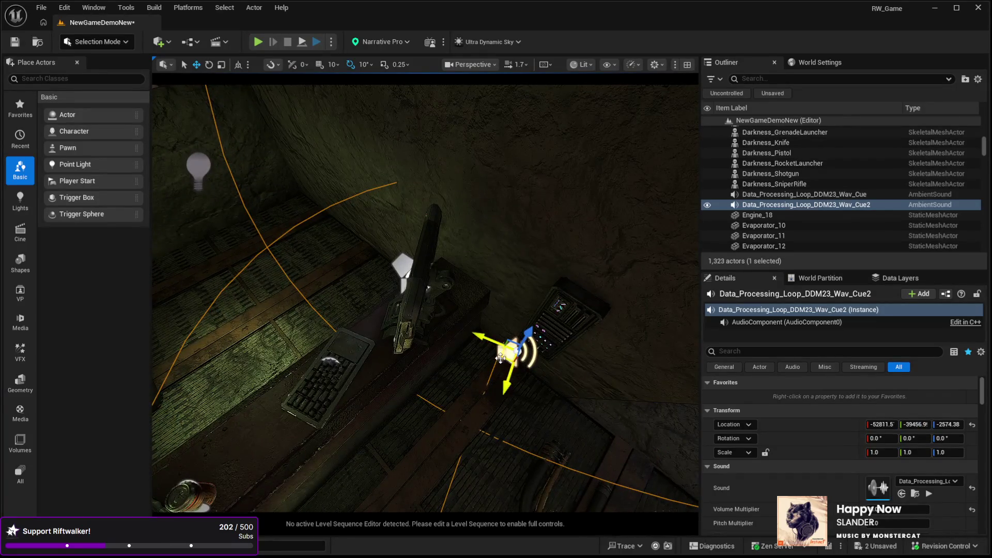
mouse_move(500, 357)
left_mouse_down()
mouse_move(402, 278)
mouse_move(420, 272)
left_mouse_up()
Settle Cue2 onto the terminal and cut its Attenuation falloff distance to 293.558044.
scroll(817, 485, "down", 2)
scroll(817, 485, "down", 5)
left_click_drag(883, 461, 883, 460)
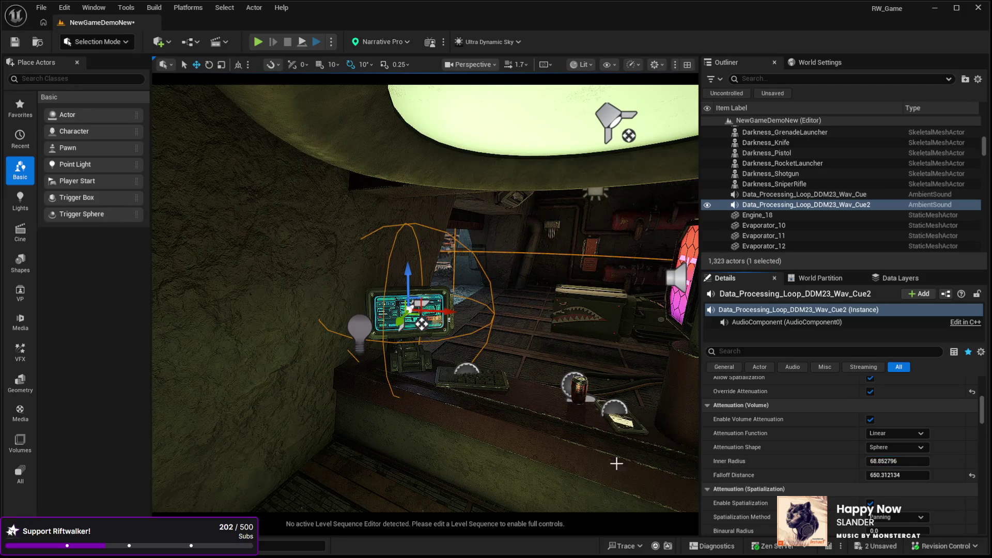
left_click_drag(417, 315, 422, 324)
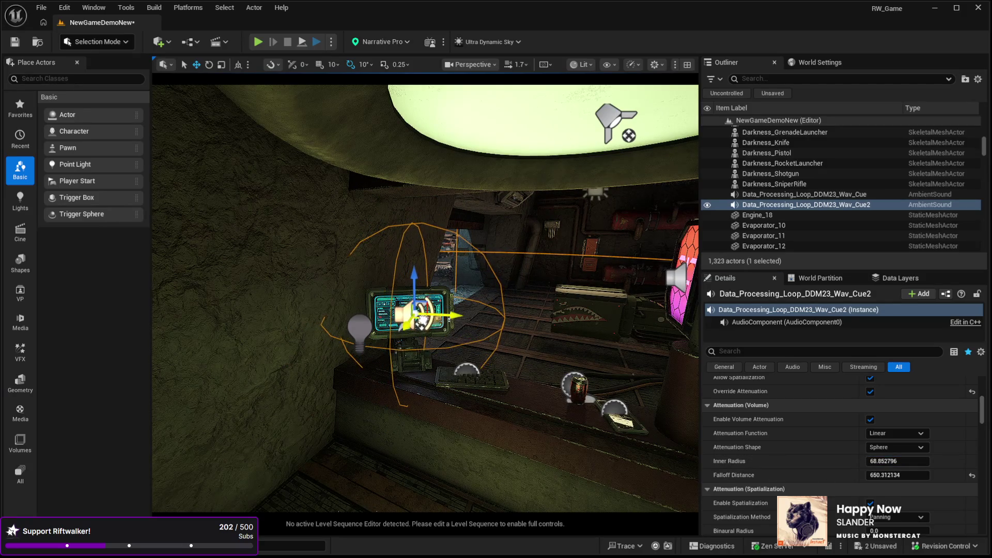
left_click_drag(425, 394, 425, 310)
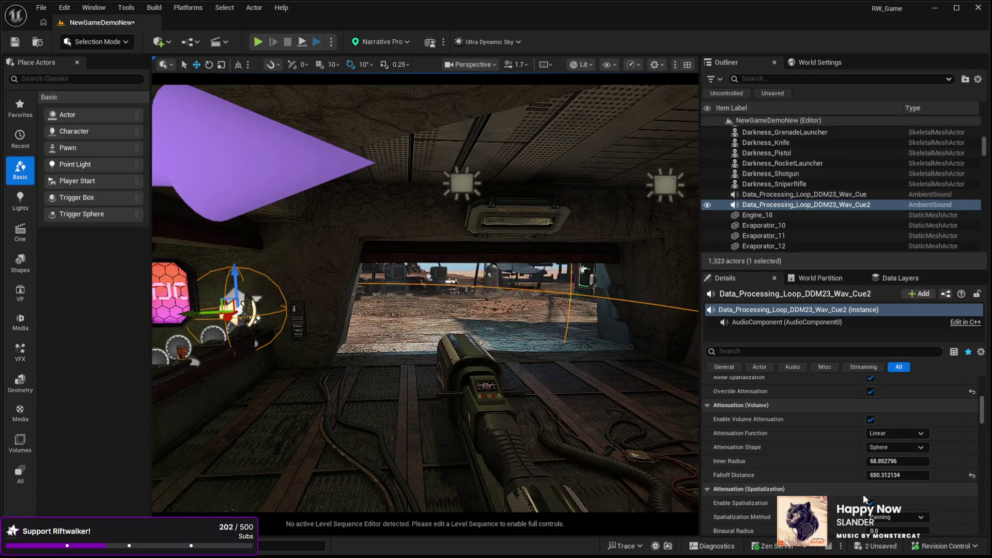
left_click_drag(889, 475, 849, 475)
scroll(839, 455, "down", 1)
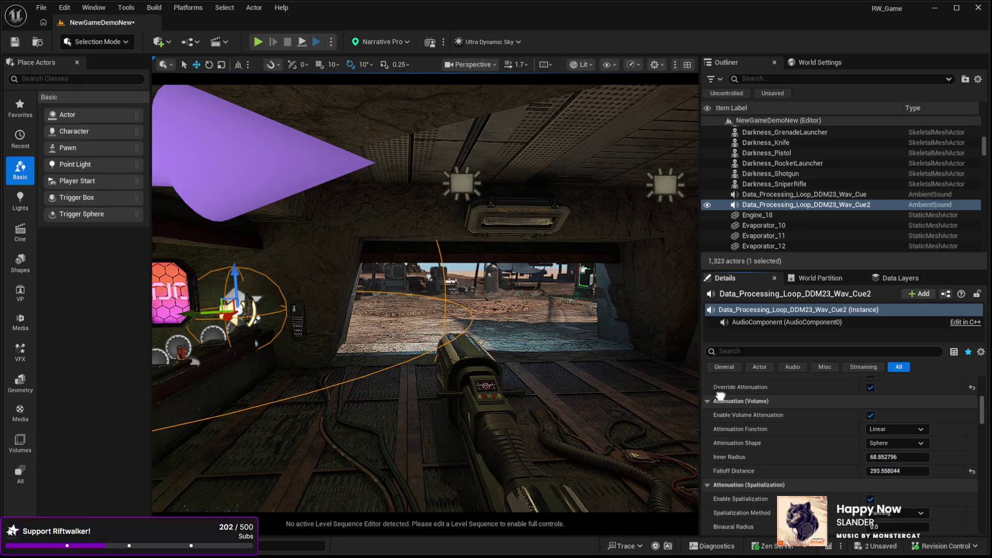
mouse_move(425, 310)
left_mouse_down()
mouse_move(425, 290)
mouse_move(372, 281)
left_mouse_up()
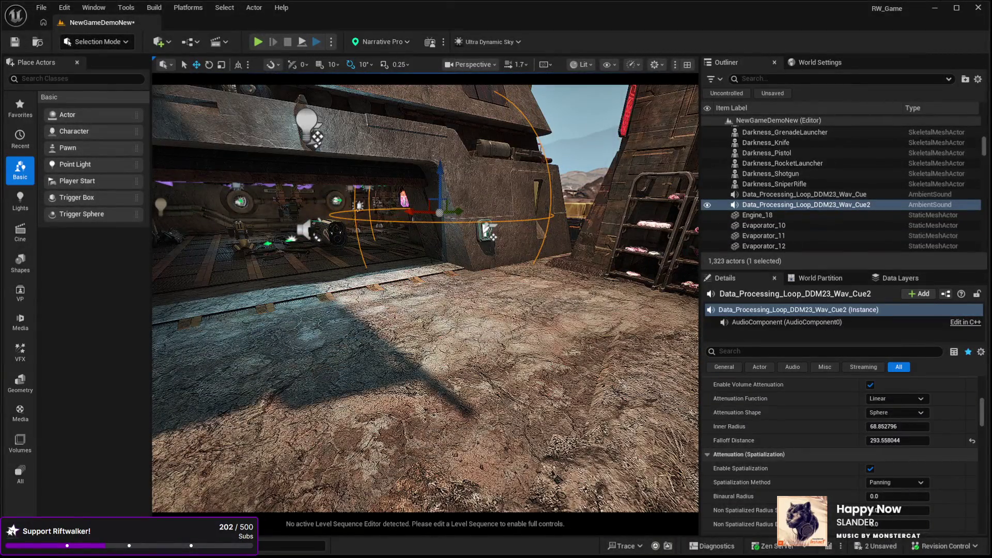
left_click(490, 429)
key("alt+p")
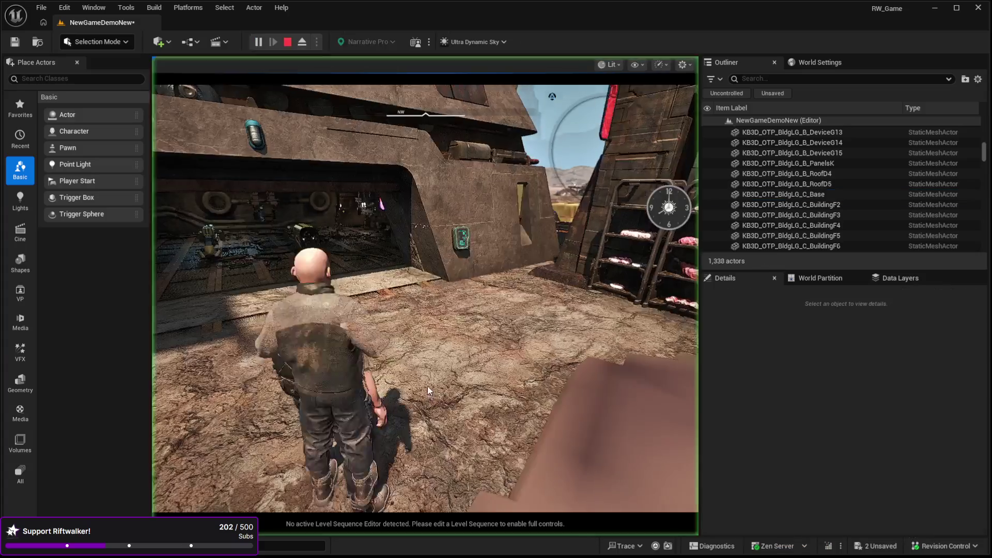
key("w")
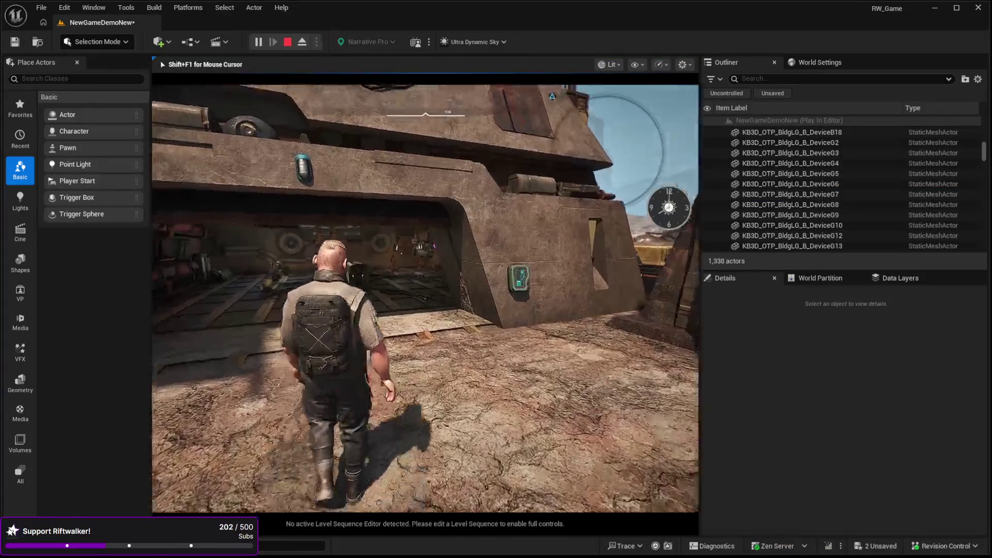
key("w")
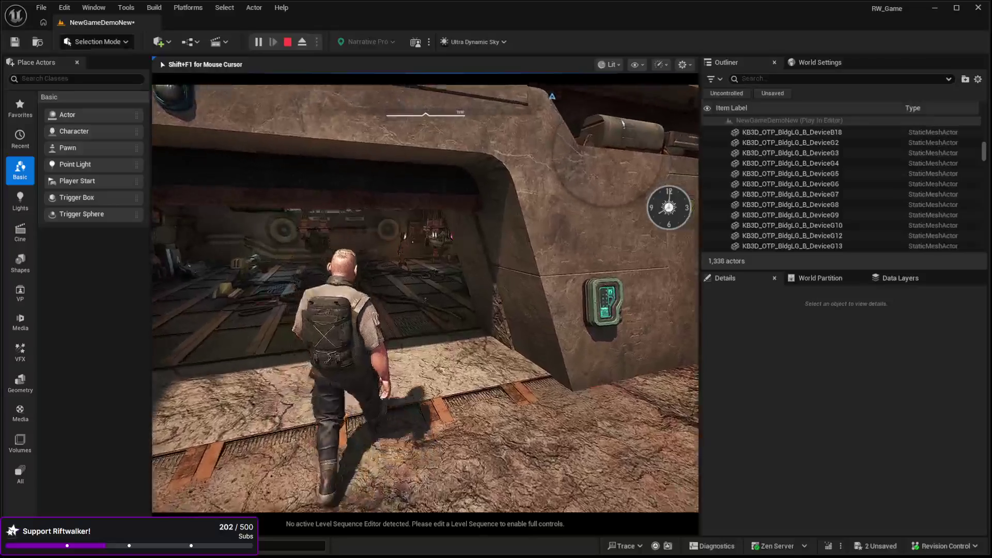
key("w")
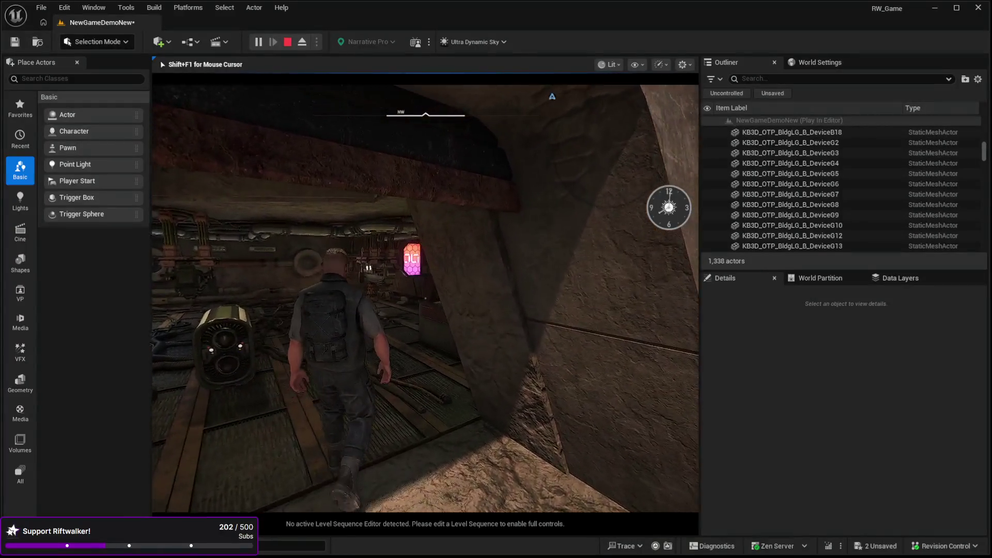
key("w")
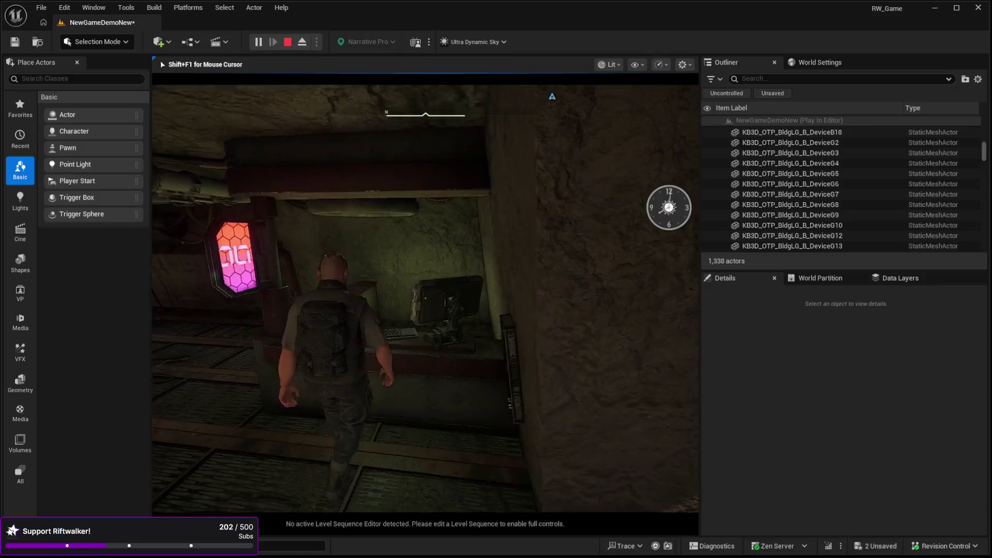
key("Escape")
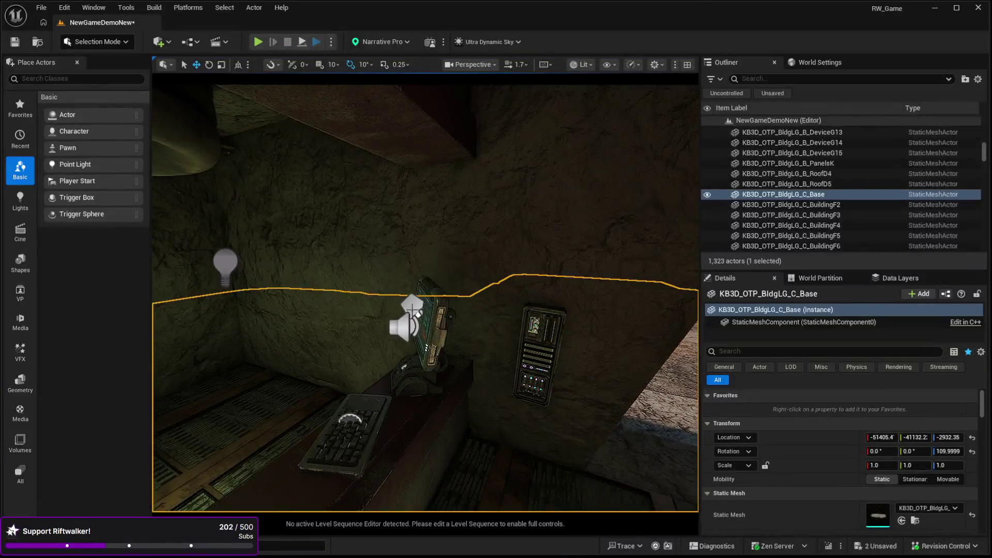
left_click(407, 326)
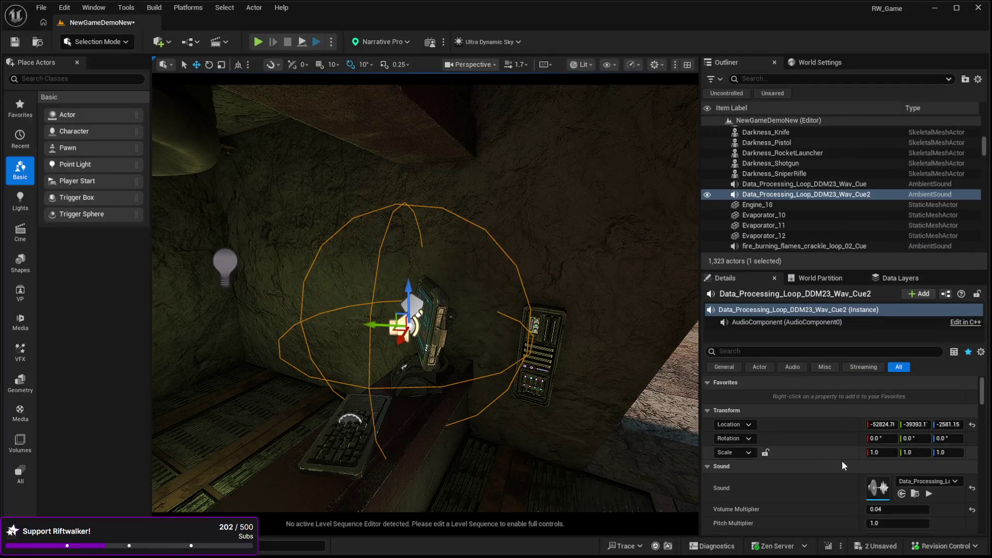
left_click(914, 493)
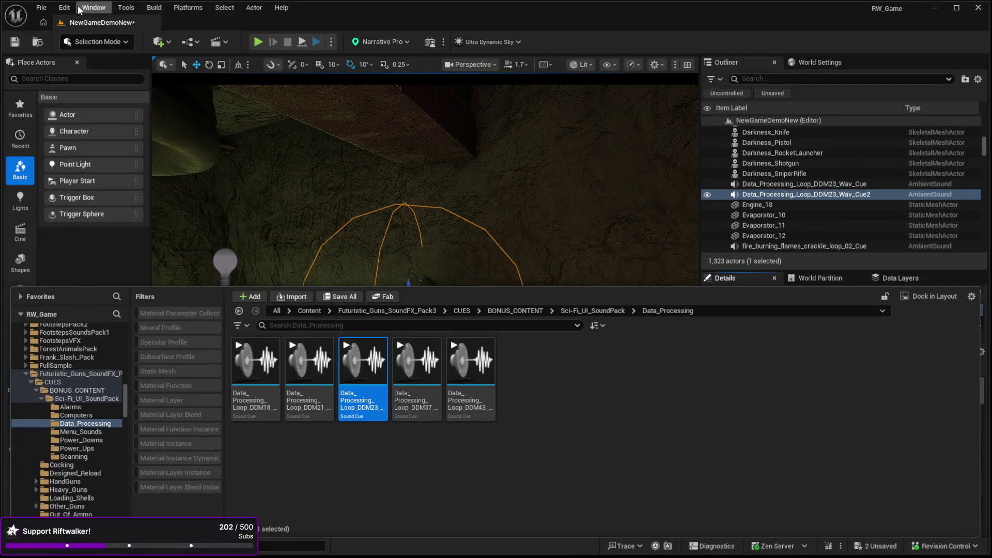
key("ctrl+space")
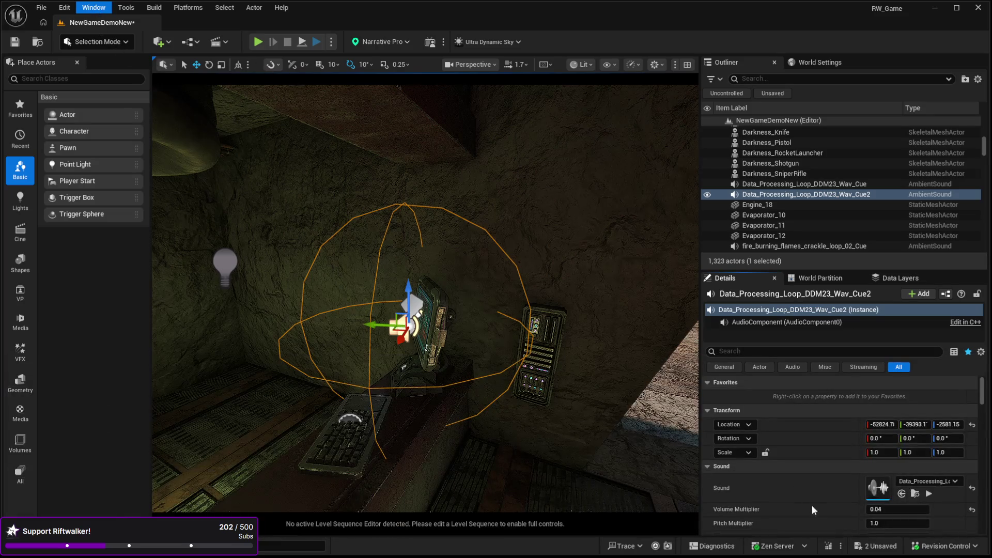